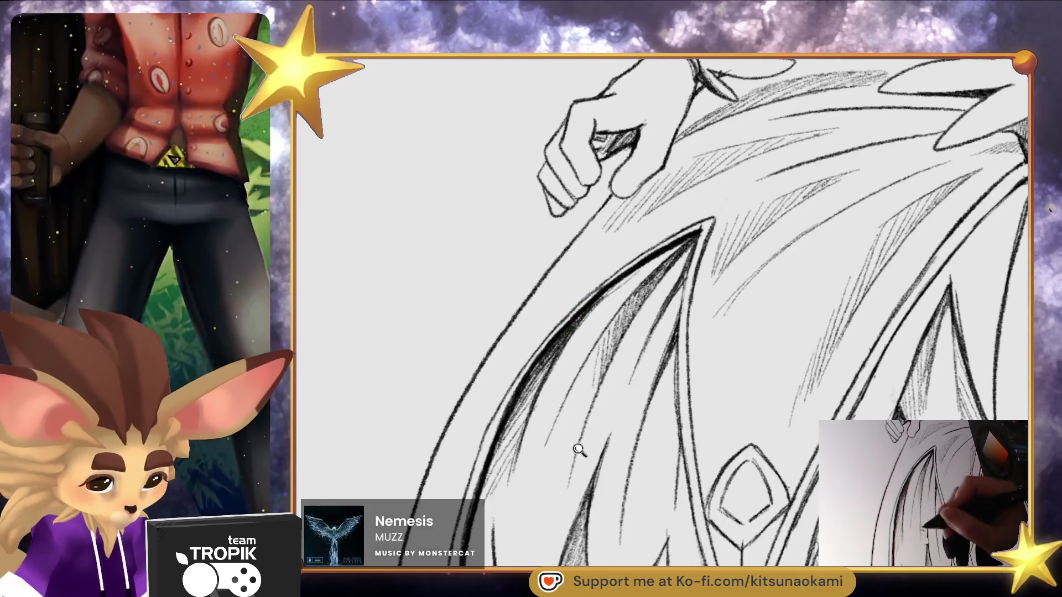
- Darken and thicken the outer outline of the left hair locks with heavier pencil strokes
{"action": "left_click_drag", "start_coordinate": [572, 321], "coordinate": [465, 173]}
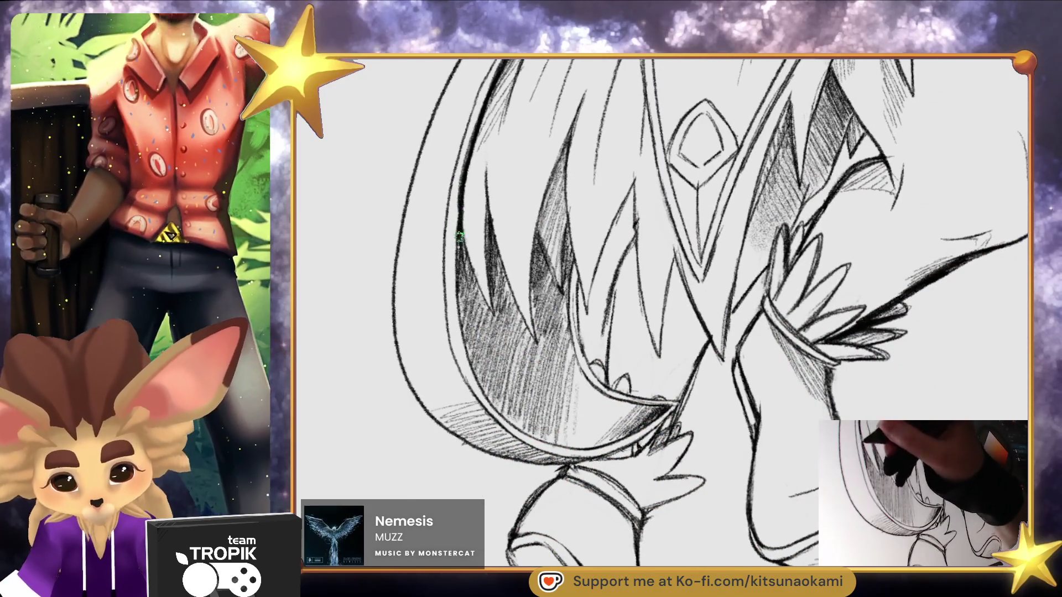
{"action": "left_click_drag", "start_coordinate": [454, 210], "coordinate": [463, 354]}
{"action": "left_click_drag", "start_coordinate": [456, 293], "coordinate": [473, 381]}
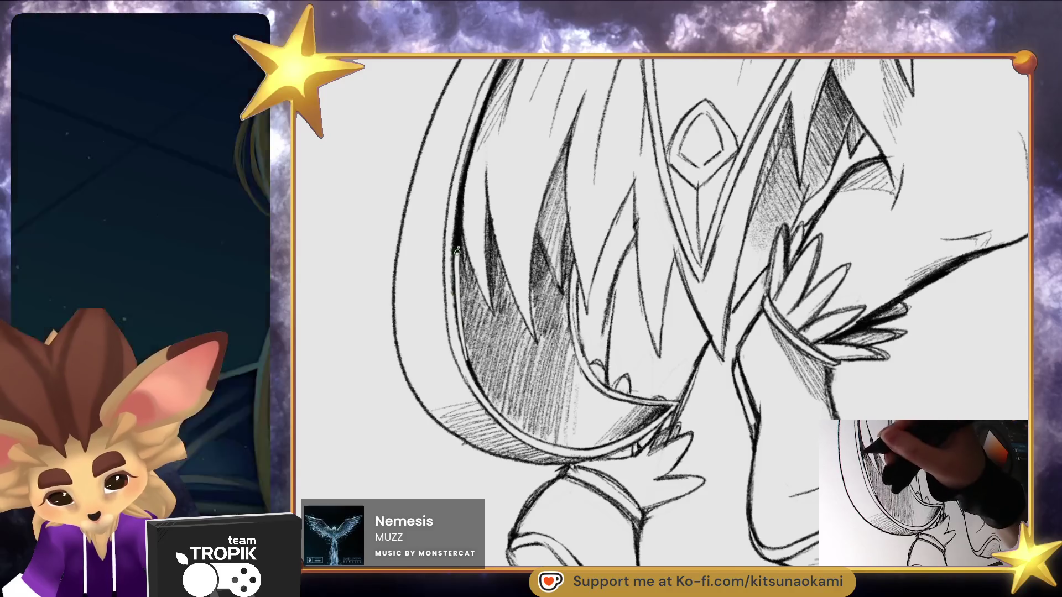
- Soften the shading along the lower hair curve of the lower-left locks
{"action": "left_click_drag", "start_coordinate": [462, 194], "coordinate": [488, 209]}
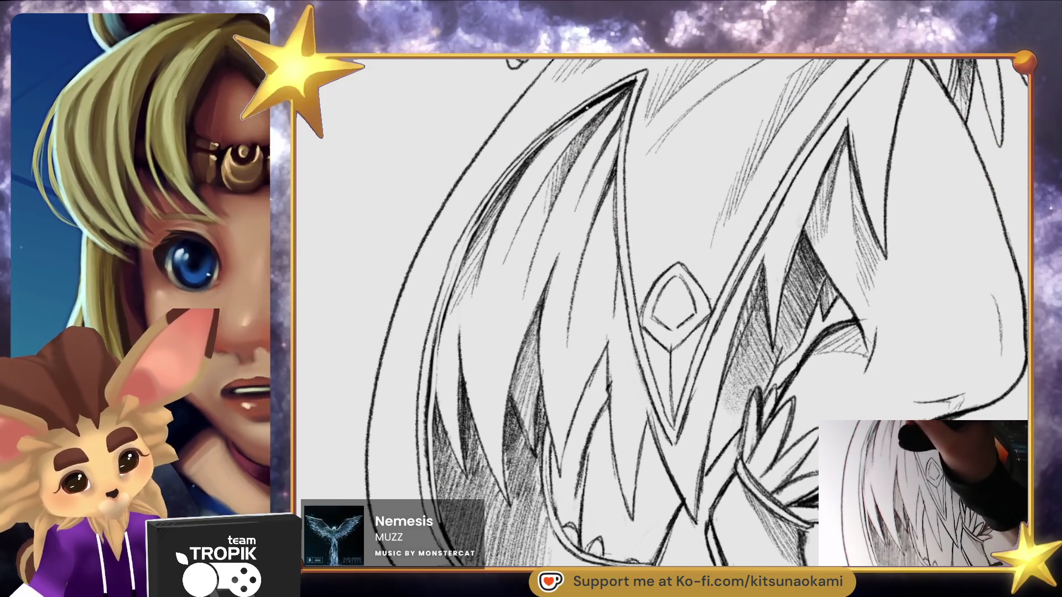
{"action": "left_click_drag", "start_coordinate": [786, 170], "coordinate": [444, 381]}
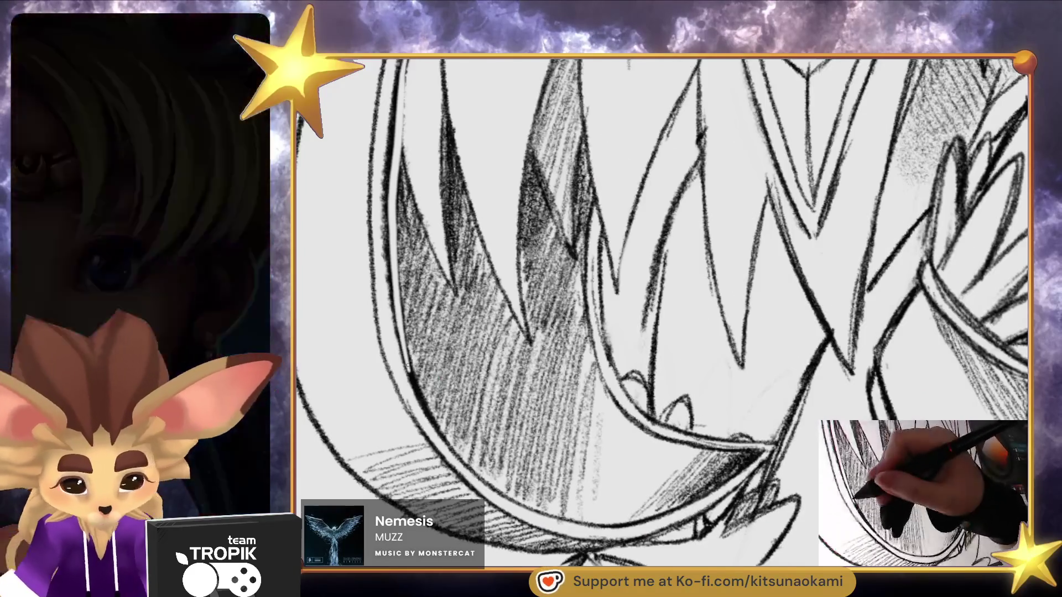
{"action": "mouse_move", "coordinate": [443, 432]}
{"action": "left_mouse_down"}
{"action": "mouse_move", "coordinate": [528, 501]}
{"action": "mouse_move", "coordinate": [614, 523]}
{"action": "left_mouse_up"}
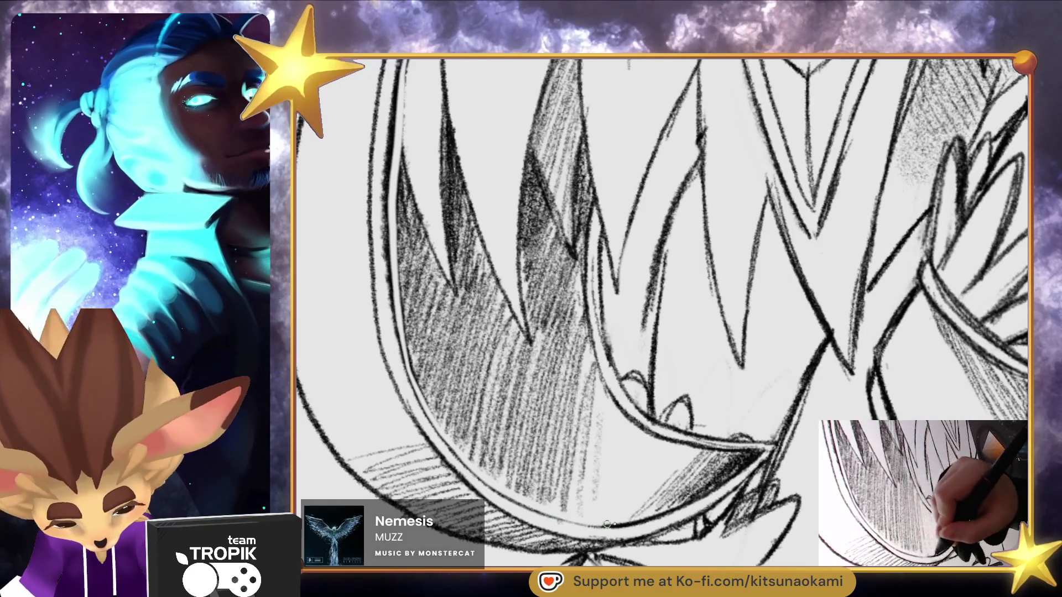
- Move the view across the hair sections to bring the fairy's hand into view
{"action": "mouse_move", "coordinate": [702, 505]}
{"action": "left_mouse_down"}
{"action": "mouse_move", "coordinate": [463, 365]}
{"action": "mouse_move", "coordinate": [434, 309]}
{"action": "left_mouse_up"}
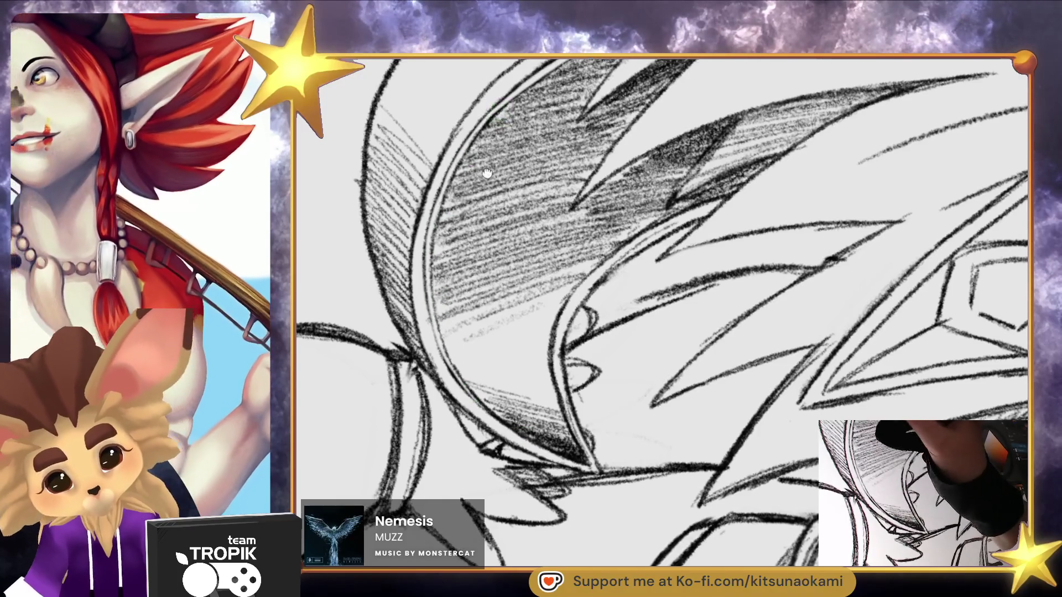
{"action": "mouse_move", "coordinate": [445, 190]}
{"action": "left_mouse_down"}
{"action": "mouse_move", "coordinate": [556, 380]}
{"action": "mouse_move", "coordinate": [609, 301]}
{"action": "left_mouse_up"}
{"action": "scroll", "coordinate": [765, 237], "scroll_direction": "down", "scroll_amount": 2}
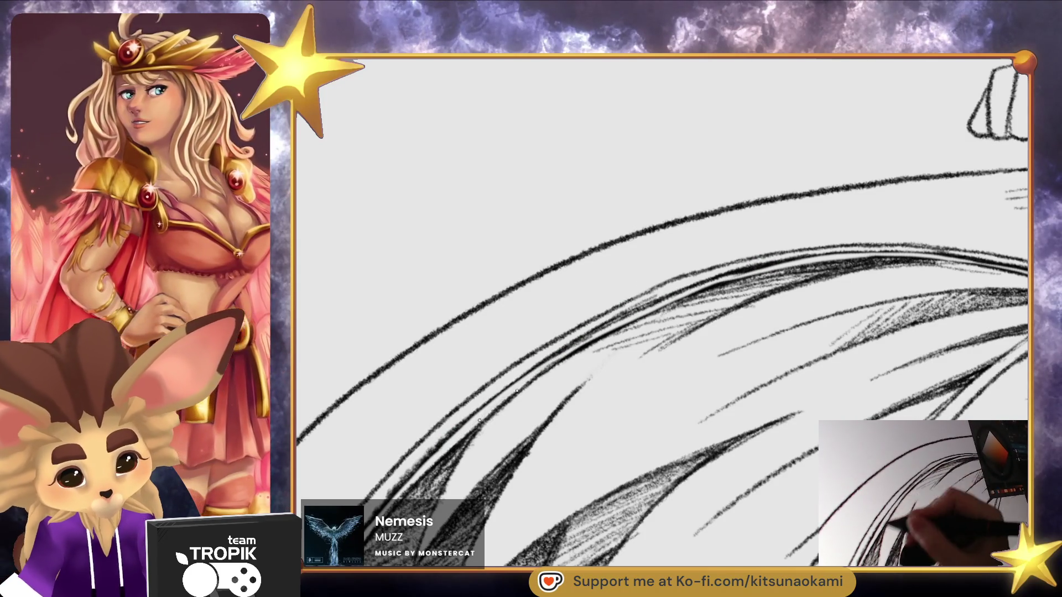
{"action": "scroll", "coordinate": [641, 313], "scroll_direction": "down", "scroll_amount": 5}
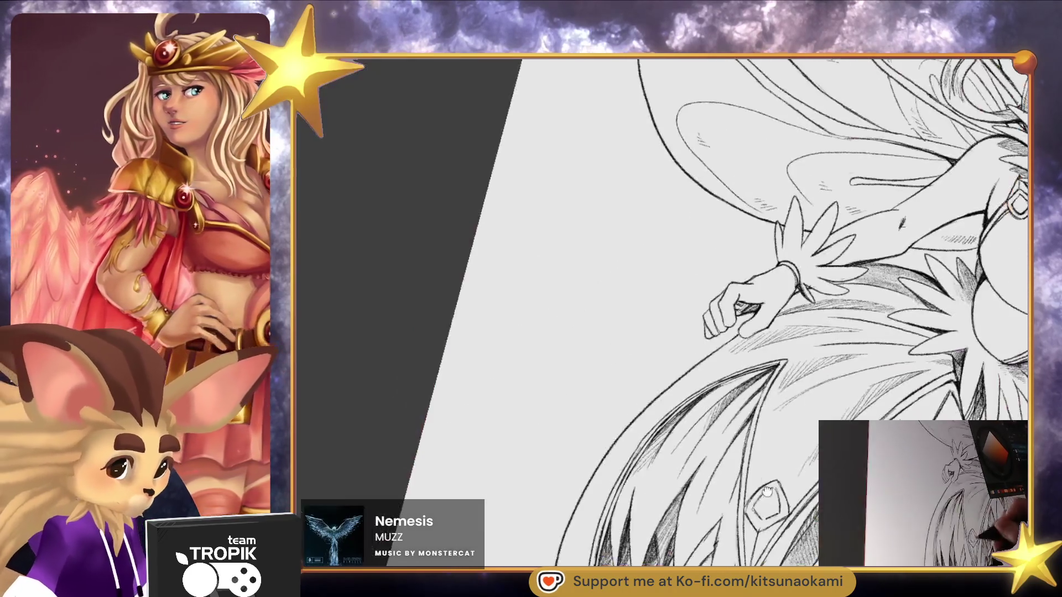
{"action": "left_click_drag", "start_coordinate": [768, 490], "coordinate": [708, 457]}
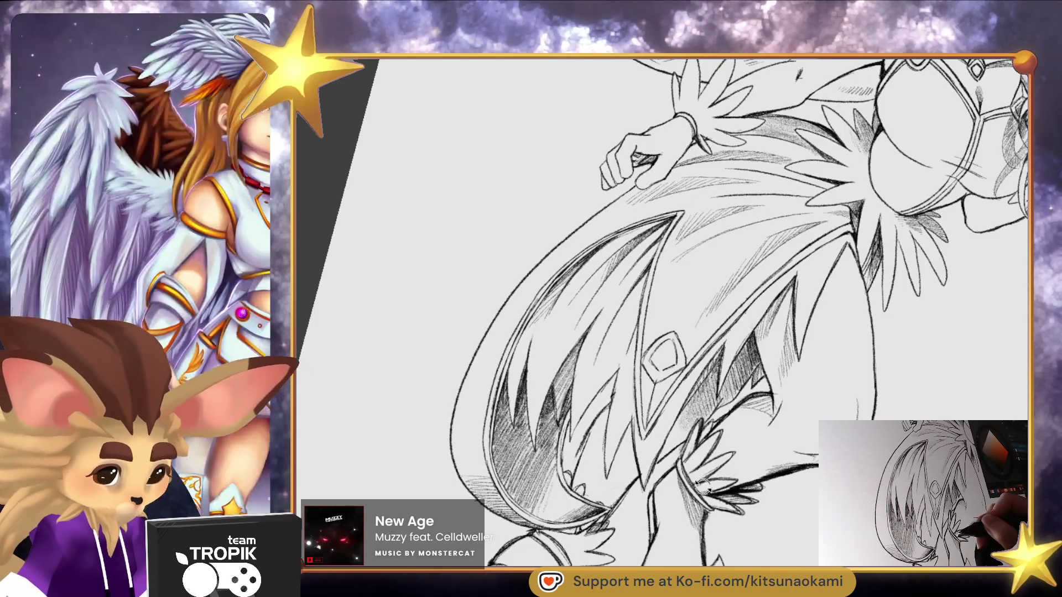
- Draw thin pencil strand lines running down-left from the hair tip along the hair edge
{"action": "scroll", "coordinate": [703, 487], "scroll_direction": "up", "scroll_amount": 5}
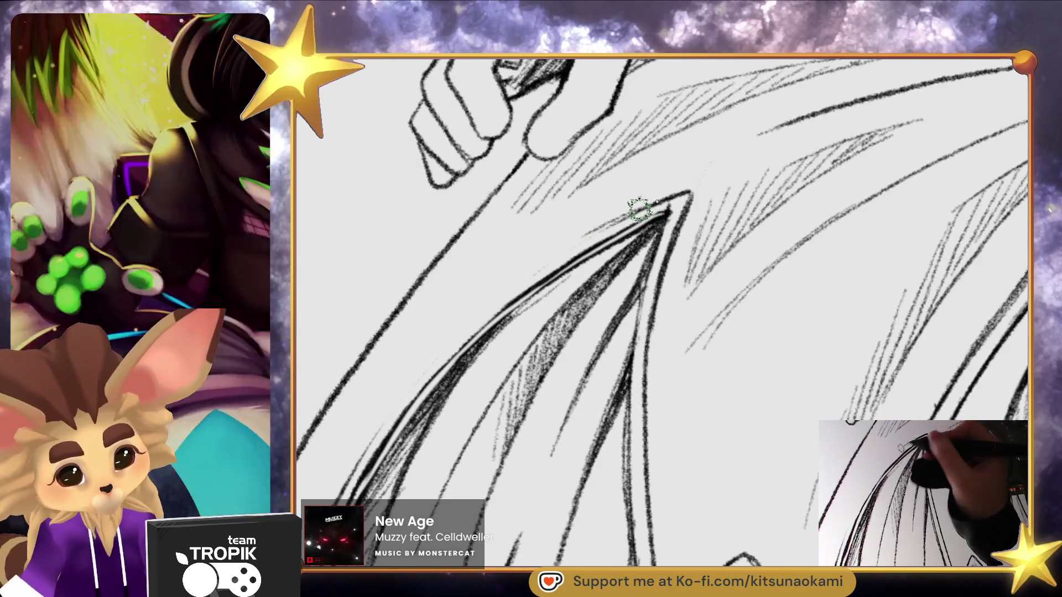
{"action": "left_click_drag", "start_coordinate": [642, 209], "coordinate": [537, 270]}
{"action": "mouse_move", "coordinate": [587, 238]}
{"action": "left_mouse_down"}
{"action": "mouse_move", "coordinate": [441, 348]}
{"action": "mouse_move", "coordinate": [372, 440]}
{"action": "left_mouse_up"}
- Try a dark outline along the hair edge, then undo it with Ctrl+Z
{"action": "scroll", "coordinate": [441, 476], "scroll_direction": "down", "scroll_amount": 3}
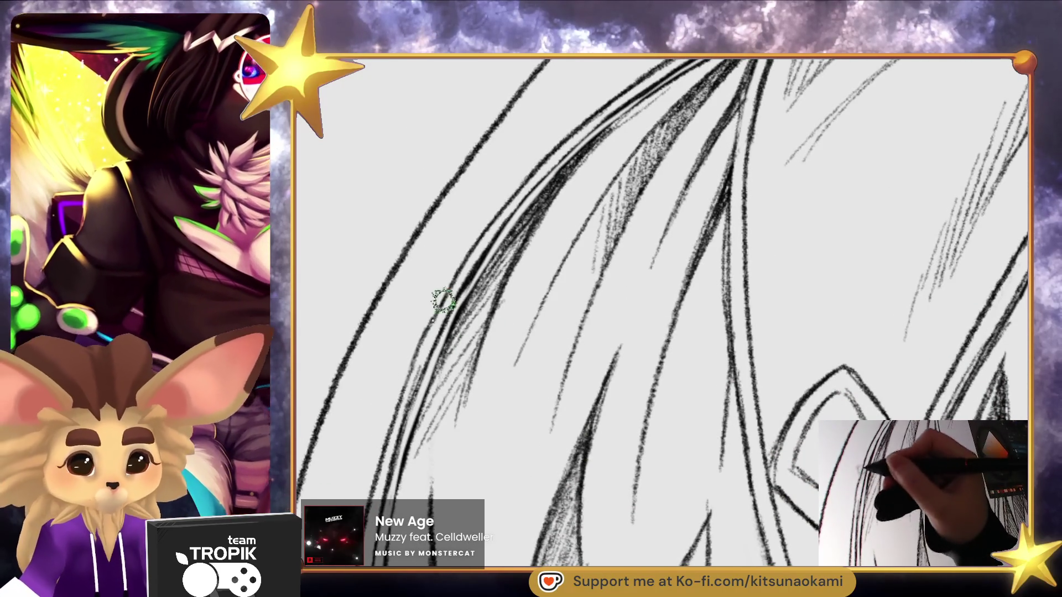
{"action": "scroll", "coordinate": [765, 433], "scroll_direction": "up", "scroll_amount": 2}
{"action": "scroll", "coordinate": [765, 433], "scroll_direction": "up", "scroll_amount": 2}
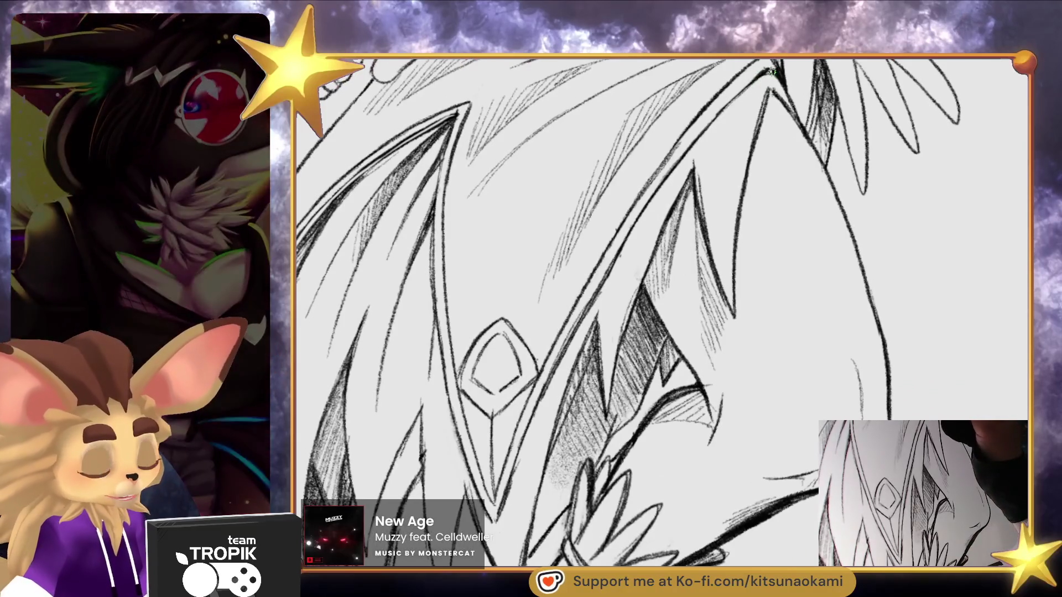
{"action": "mouse_move", "coordinate": [772, 72]}
{"action": "left_mouse_down"}
{"action": "mouse_move", "coordinate": [700, 126]}
{"action": "mouse_move", "coordinate": [624, 232]}
{"action": "mouse_move", "coordinate": [507, 474]}
{"action": "left_mouse_up"}
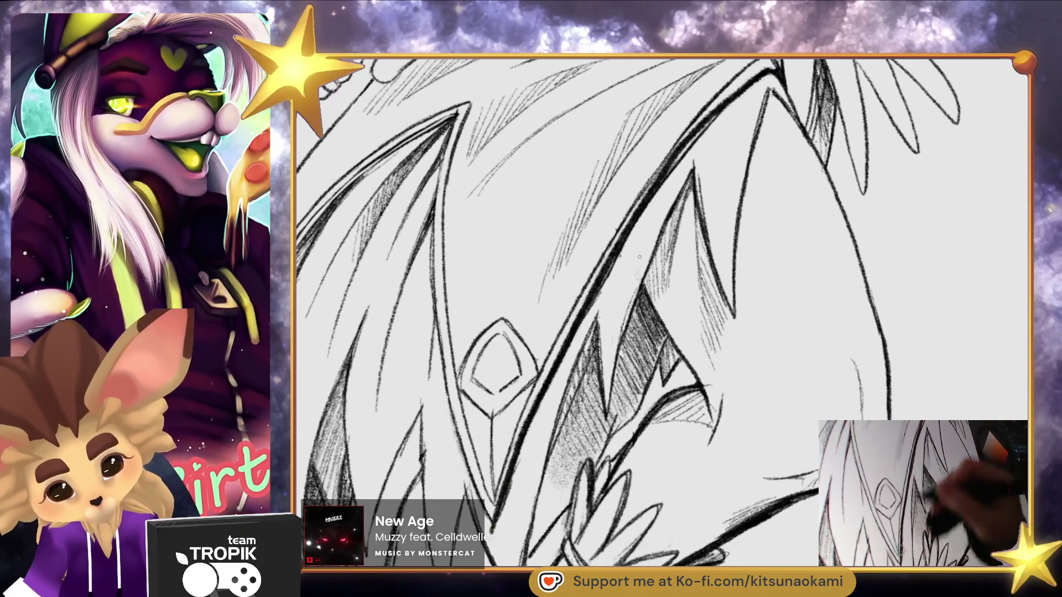
{"action": "key", "text": "ctrl+z"}
- Redraw the dark pencil stroke from the top of the hair edge down-left toward the gem
{"action": "mouse_move", "coordinate": [758, 75]}
{"action": "left_mouse_down"}
{"action": "mouse_move", "coordinate": [669, 177]}
{"action": "mouse_move", "coordinate": [589, 305]}
{"action": "mouse_move", "coordinate": [517, 442]}
{"action": "mouse_move", "coordinate": [491, 525]}
{"action": "left_mouse_up"}
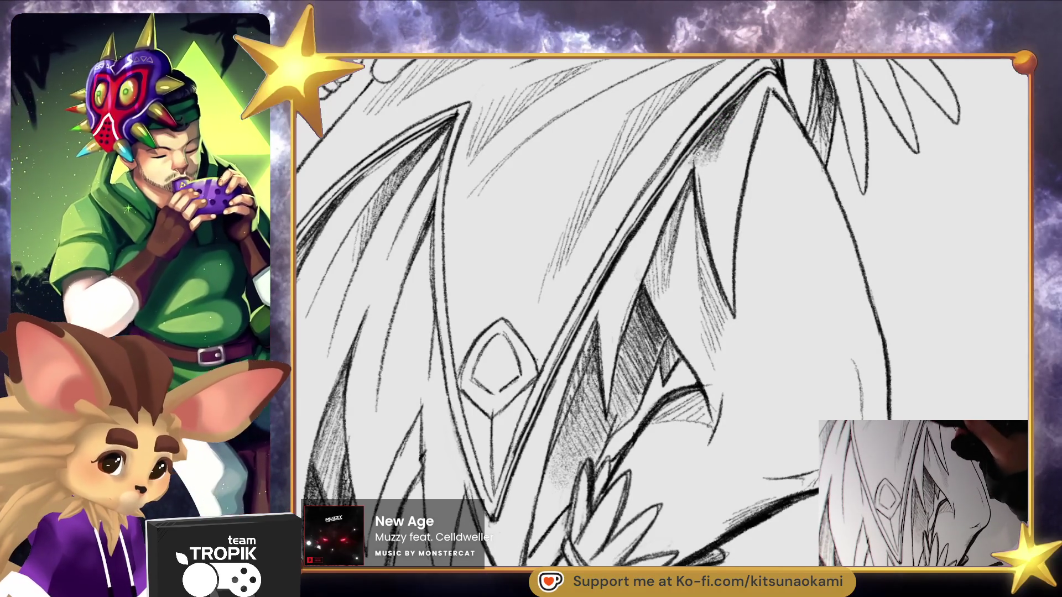
- Shade the hair line and the left hair strands with faint grainy pencil strokes
{"action": "mouse_move", "coordinate": [678, 180]}
{"action": "left_mouse_down"}
{"action": "mouse_move", "coordinate": [620, 268]}
{"action": "mouse_move", "coordinate": [564, 458]}
{"action": "left_mouse_up"}
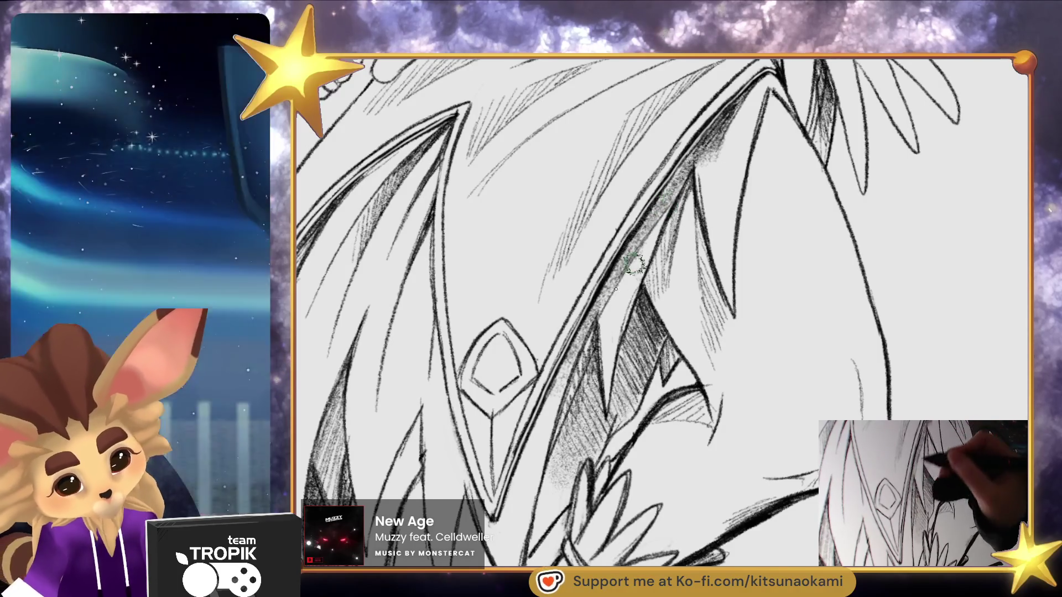
{"action": "scroll", "coordinate": [564, 458], "scroll_direction": "down", "scroll_amount": 2}
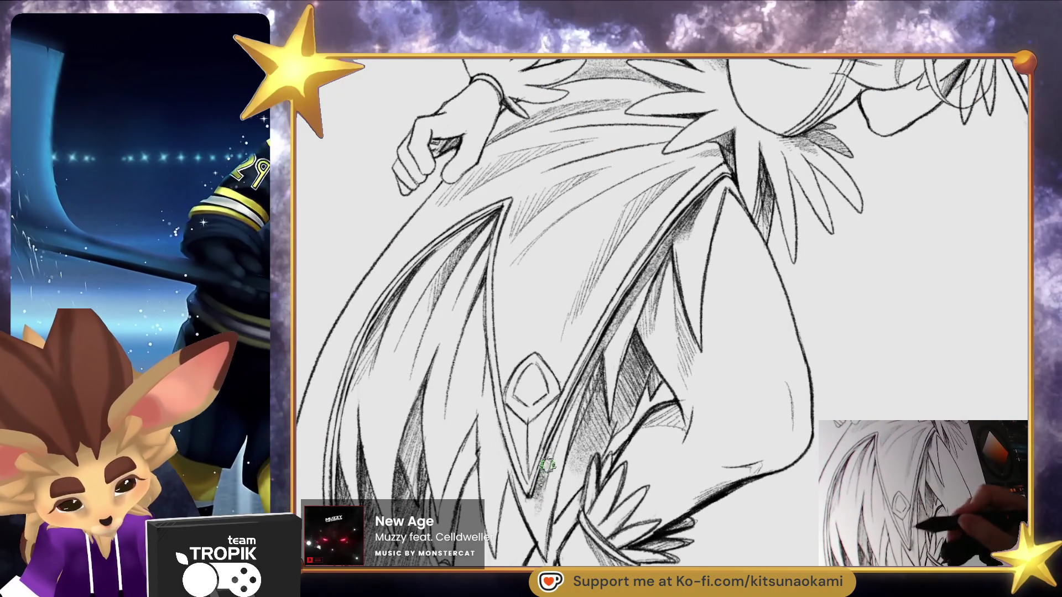
{"action": "left_click_drag", "start_coordinate": [671, 332], "coordinate": [683, 319]}
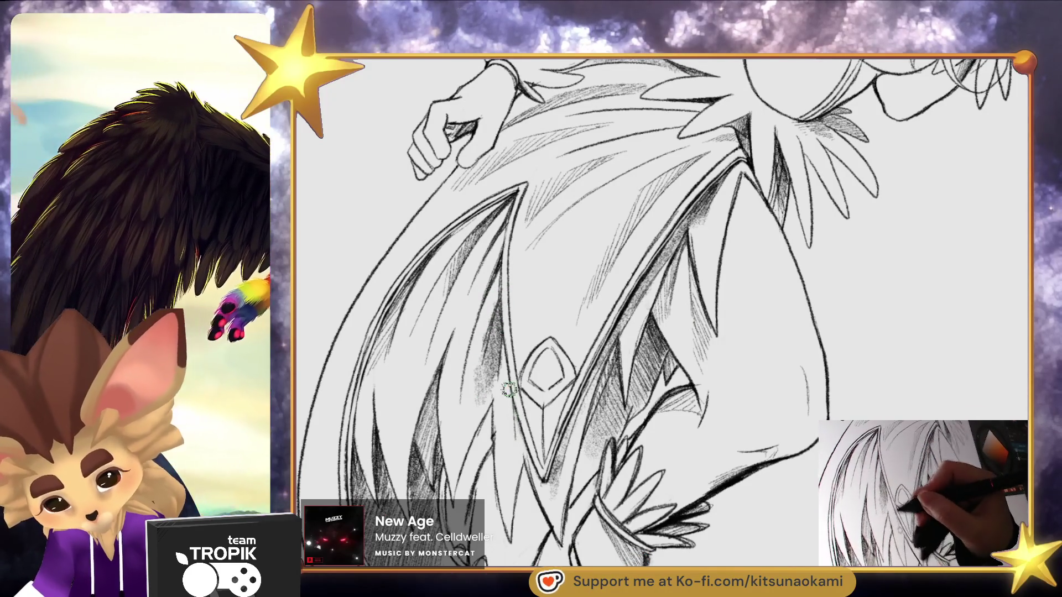
{"action": "mouse_move", "coordinate": [514, 411]}
{"action": "left_mouse_down"}
{"action": "mouse_move", "coordinate": [515, 435]}
{"action": "mouse_move", "coordinate": [515, 411]}
{"action": "left_mouse_up"}
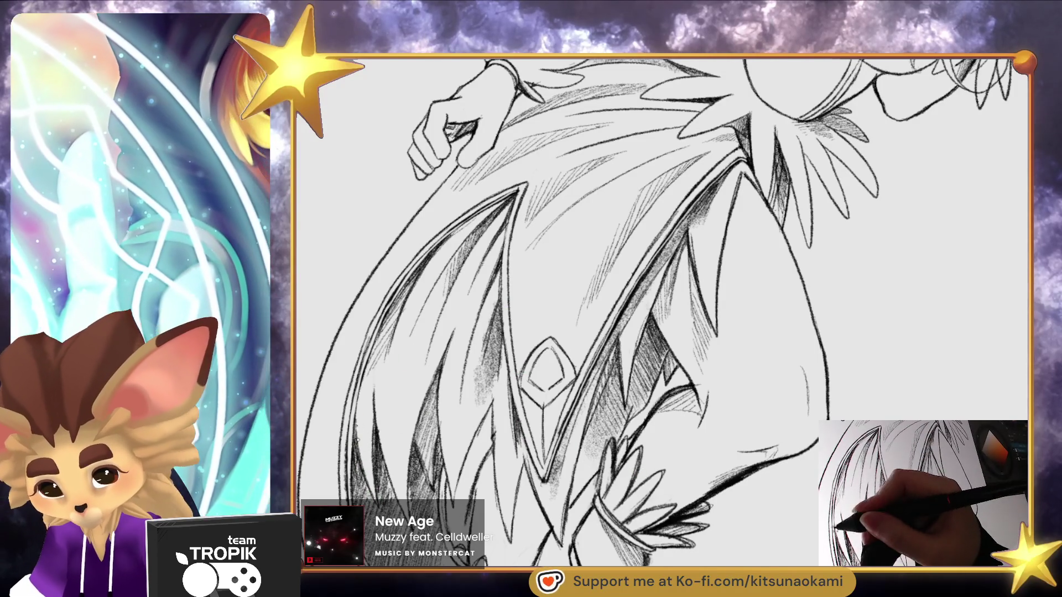
{"action": "left_click_drag", "start_coordinate": [367, 491], "coordinate": [357, 409]}
{"action": "scroll", "coordinate": [741, 457], "scroll_direction": "down", "scroll_amount": 5}
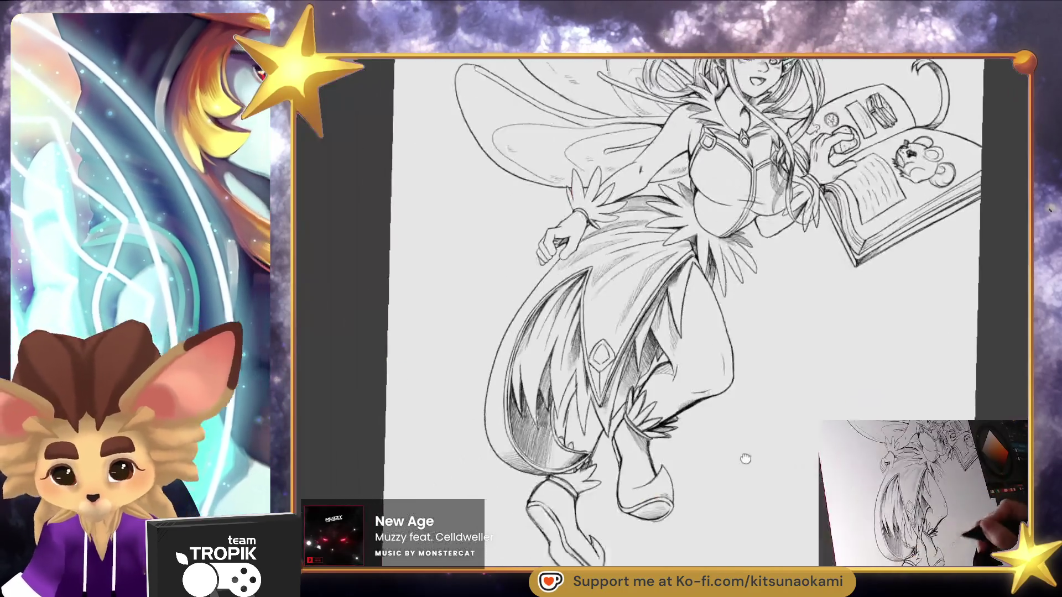
{"action": "scroll", "coordinate": [590, 335], "scroll_direction": "up", "scroll_amount": 10}
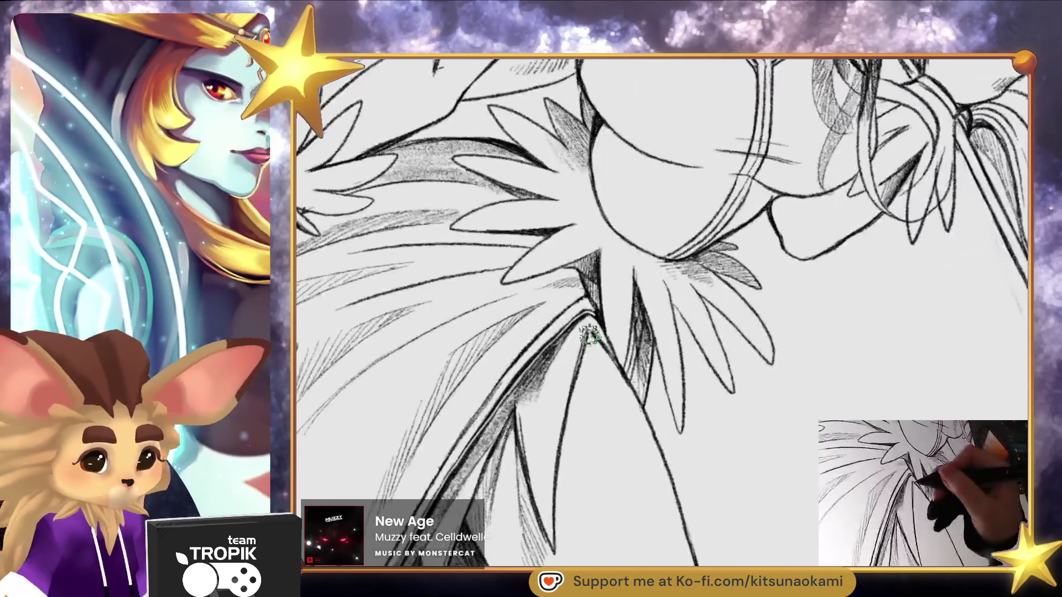
{"action": "scroll", "coordinate": [607, 347], "scroll_direction": "down", "scroll_amount": 5}
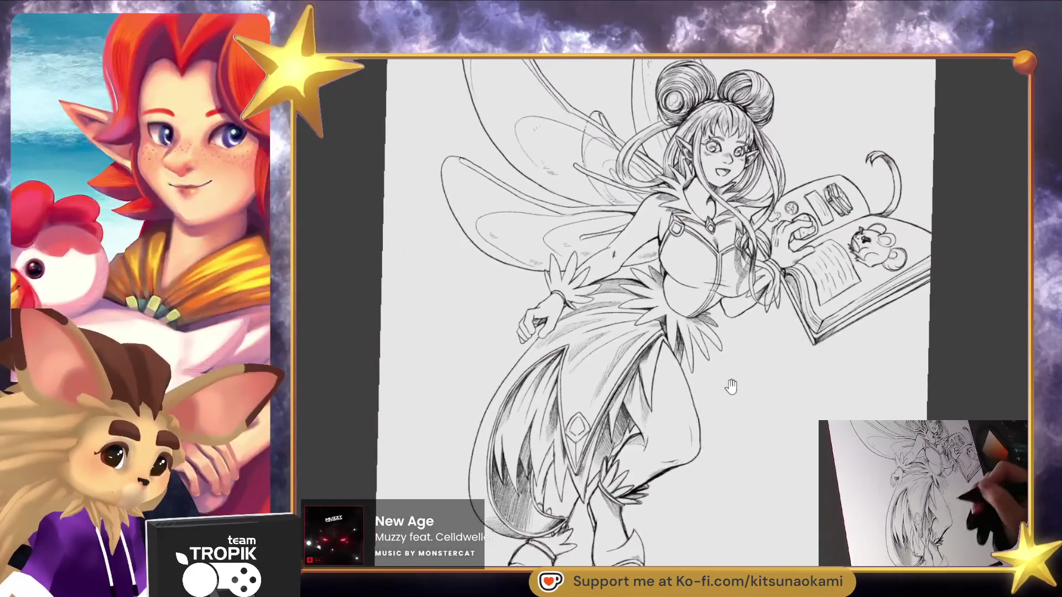
{"action": "left_click_drag", "start_coordinate": [731, 387], "coordinate": [716, 404]}
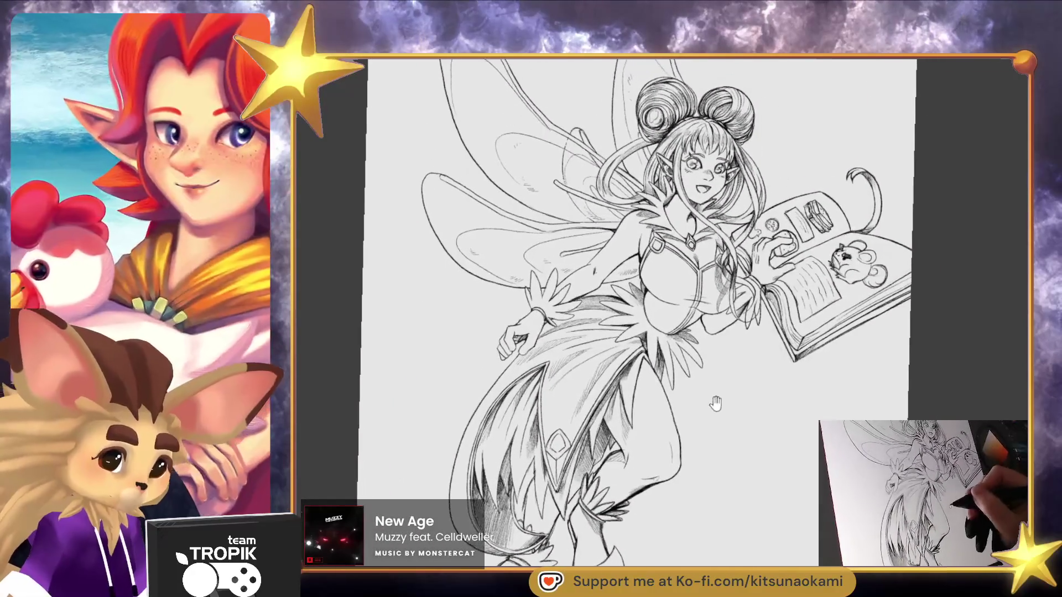
{"action": "scroll", "coordinate": [749, 382], "scroll_direction": "up", "scroll_amount": 5}
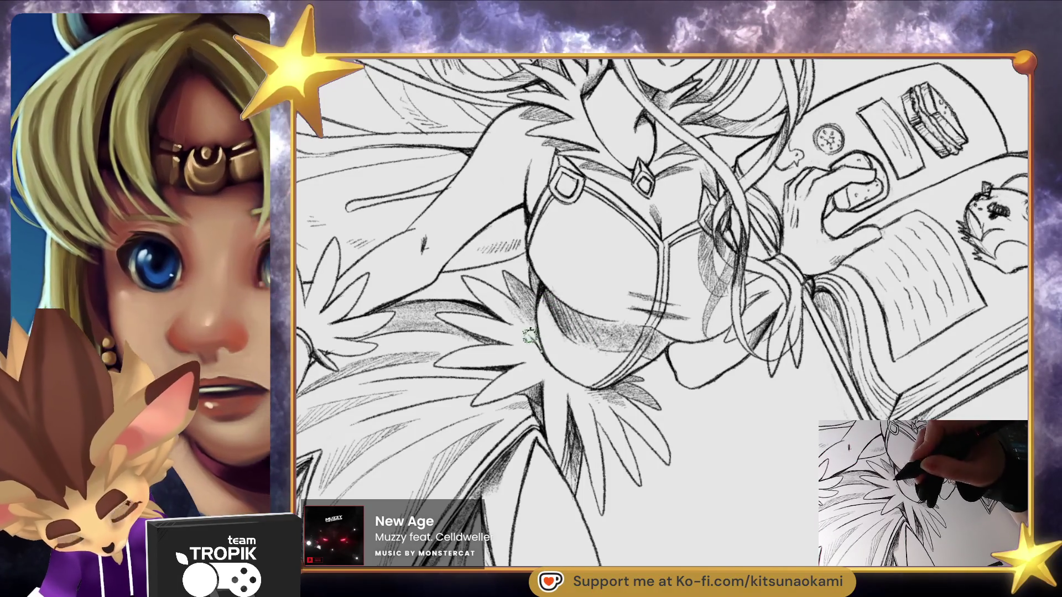
{"action": "key", "text": "ctrl+0"}
{"action": "scroll", "coordinate": [764, 384], "scroll_direction": "up", "scroll_amount": 5}
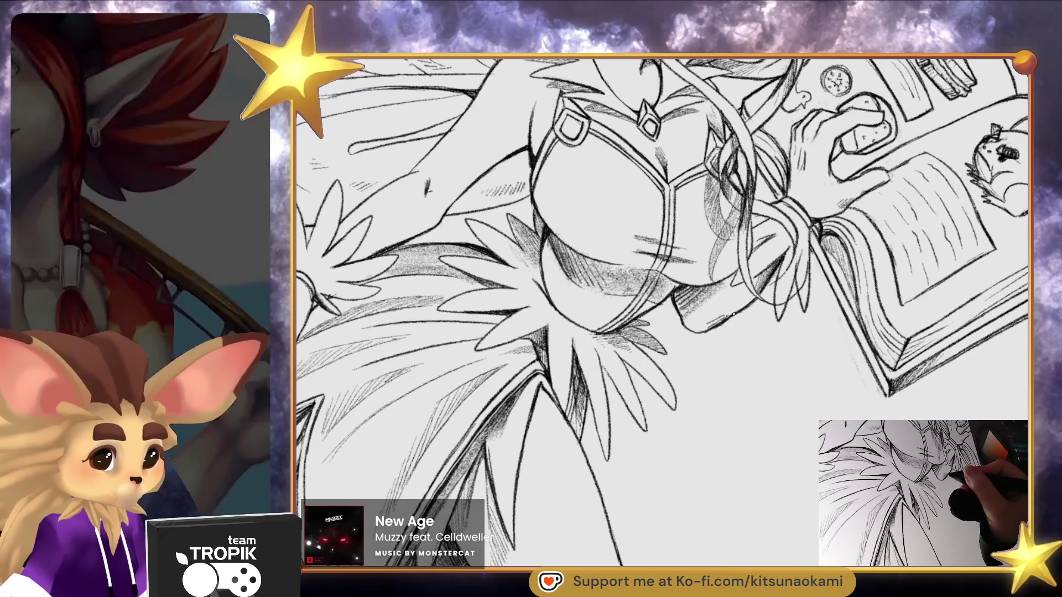
{"action": "key", "text": "ctrl+0"}
{"action": "scroll", "coordinate": [737, 319], "scroll_direction": "up", "scroll_amount": 5}
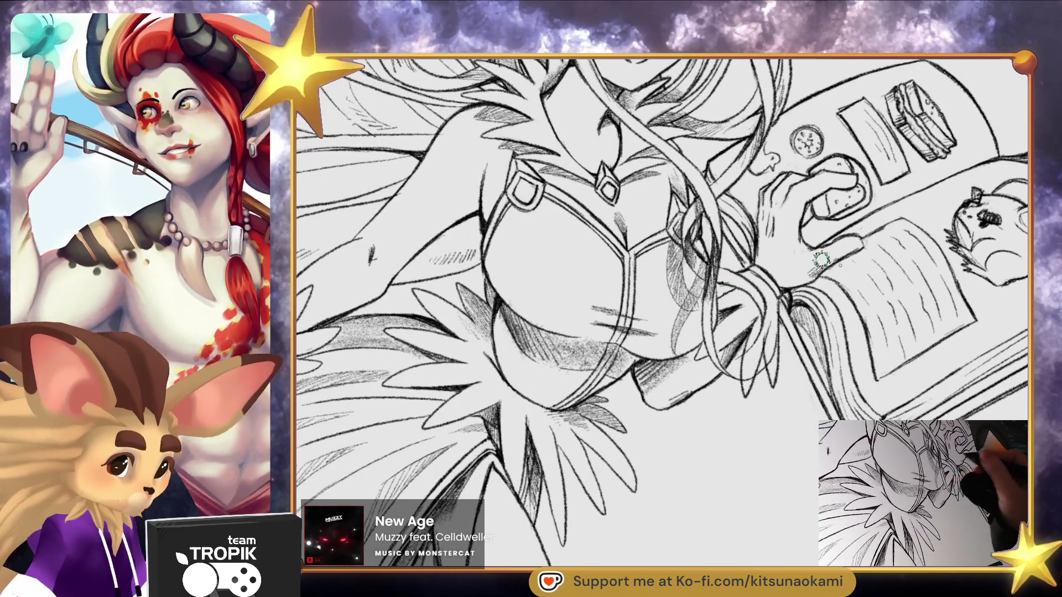
{"action": "mouse_move", "coordinate": [721, 308]}
{"action": "left_mouse_down"}
{"action": "mouse_move", "coordinate": [807, 311]}
{"action": "mouse_move", "coordinate": [729, 313]}
{"action": "mouse_move", "coordinate": [996, 240]}
{"action": "left_mouse_up"}
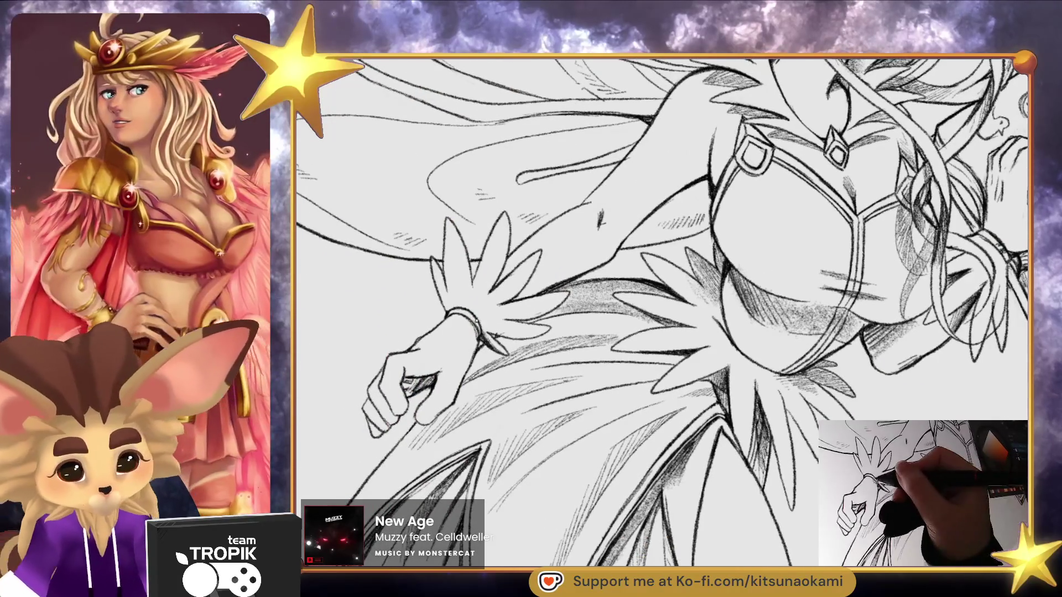
{"action": "scroll", "coordinate": [630, 446], "scroll_direction": "down", "scroll_amount": 3}
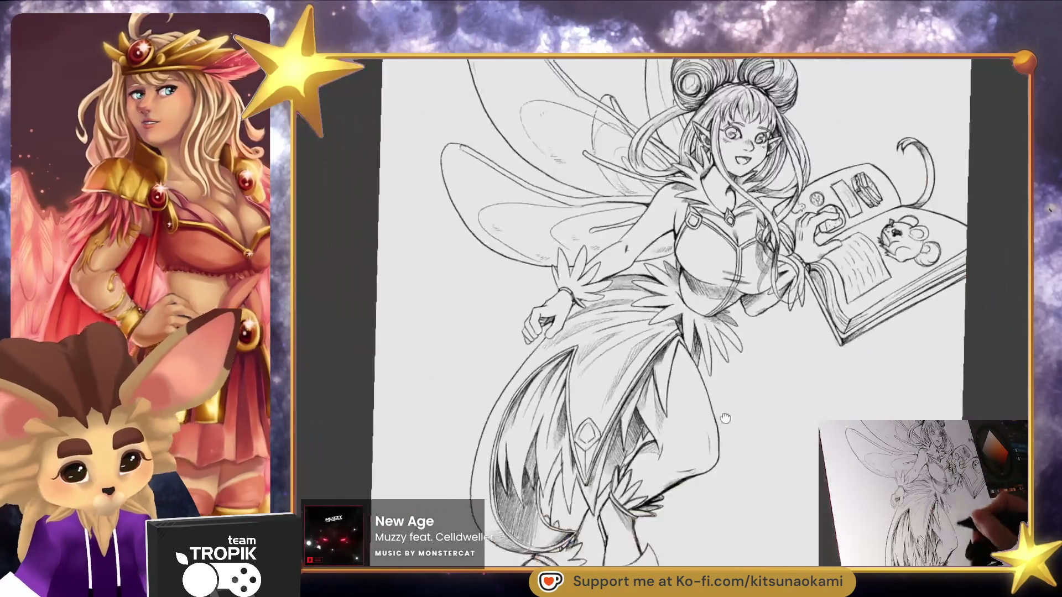
{"action": "scroll", "coordinate": [630, 445], "scroll_direction": "up", "scroll_amount": 4}
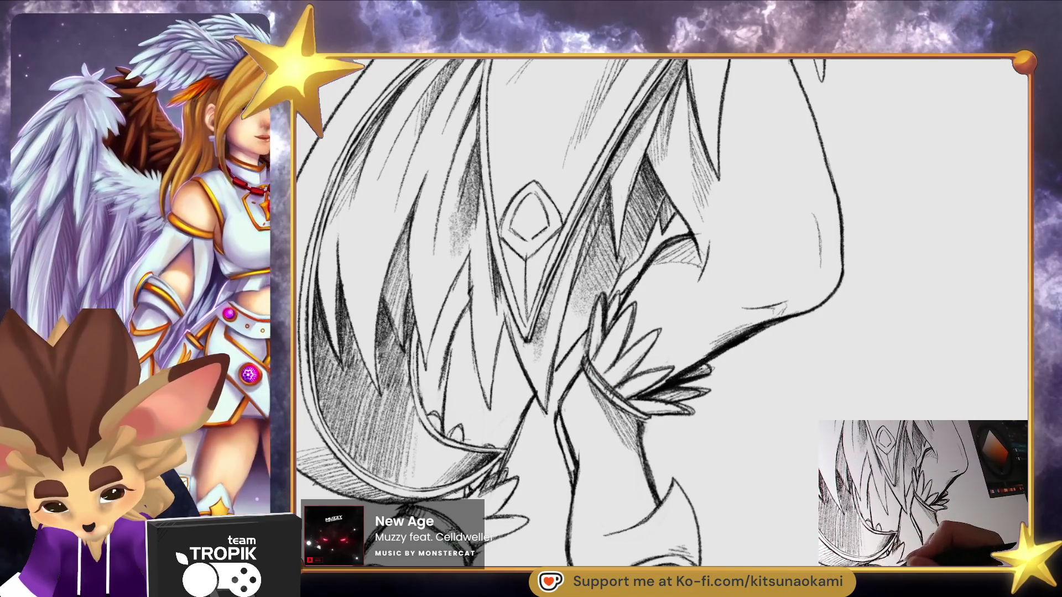
{"action": "scroll", "coordinate": [719, 522], "scroll_direction": "down", "scroll_amount": 5}
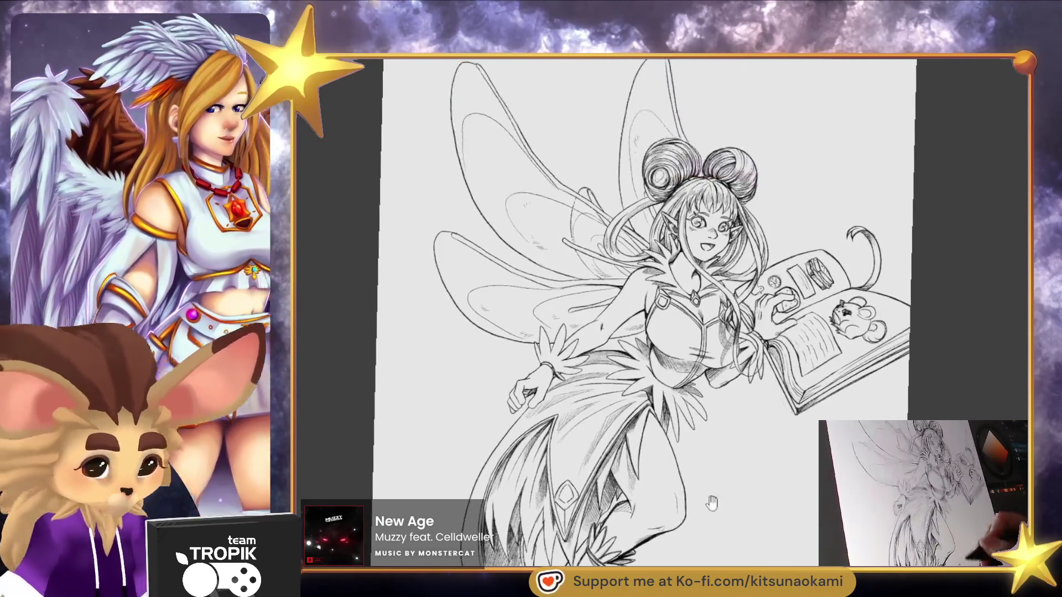
{"action": "scroll", "coordinate": [739, 389], "scroll_direction": "up", "scroll_amount": 5}
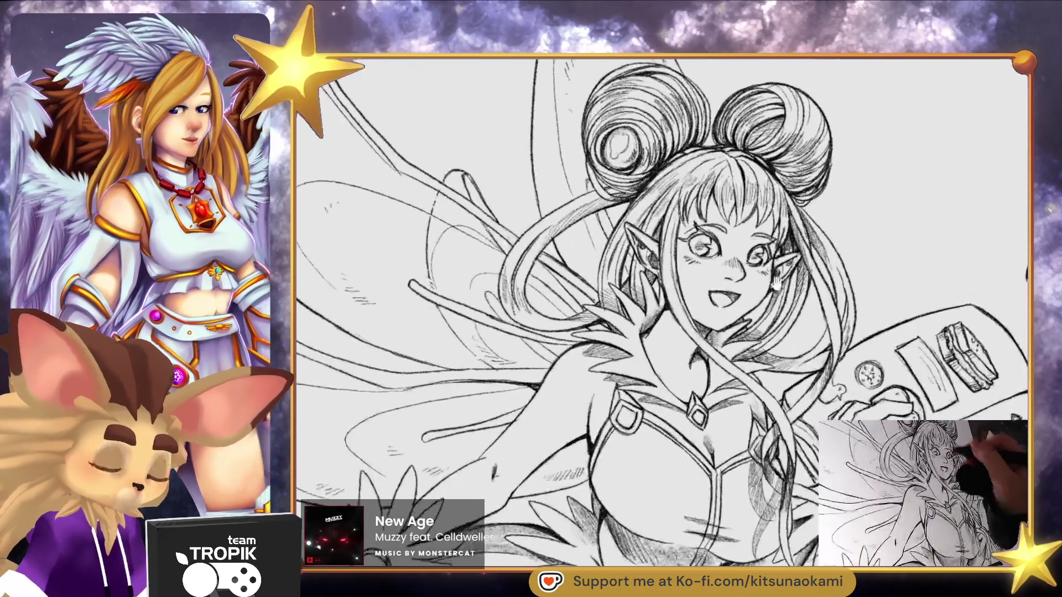
{"action": "scroll", "coordinate": [739, 390], "scroll_direction": "up", "scroll_amount": 3}
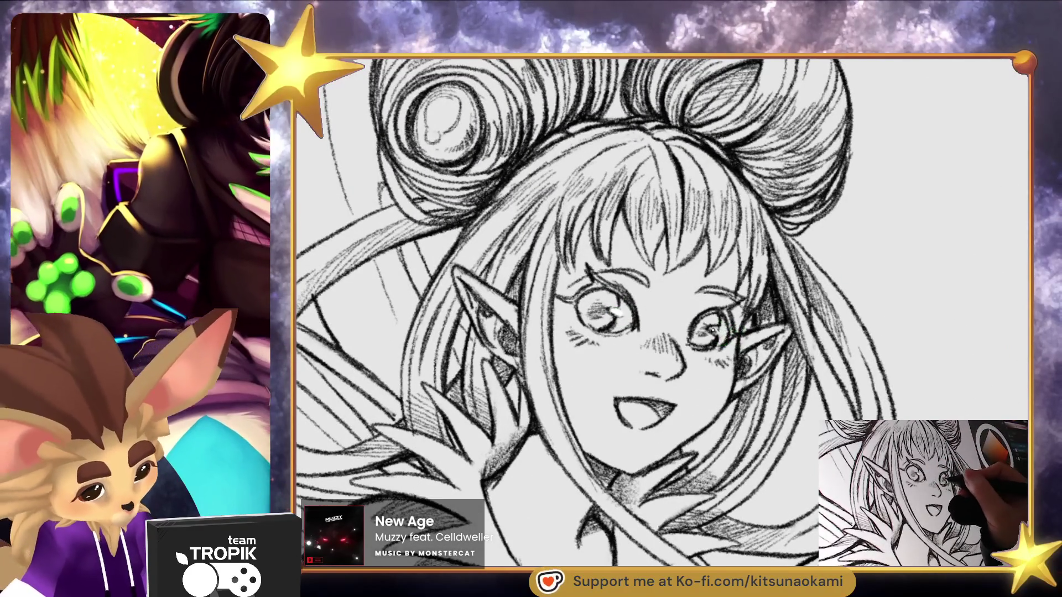
{"action": "scroll", "coordinate": [724, 331], "scroll_direction": "down", "scroll_amount": 3}
{"action": "scroll", "coordinate": [725, 330], "scroll_direction": "down", "scroll_amount": 3}
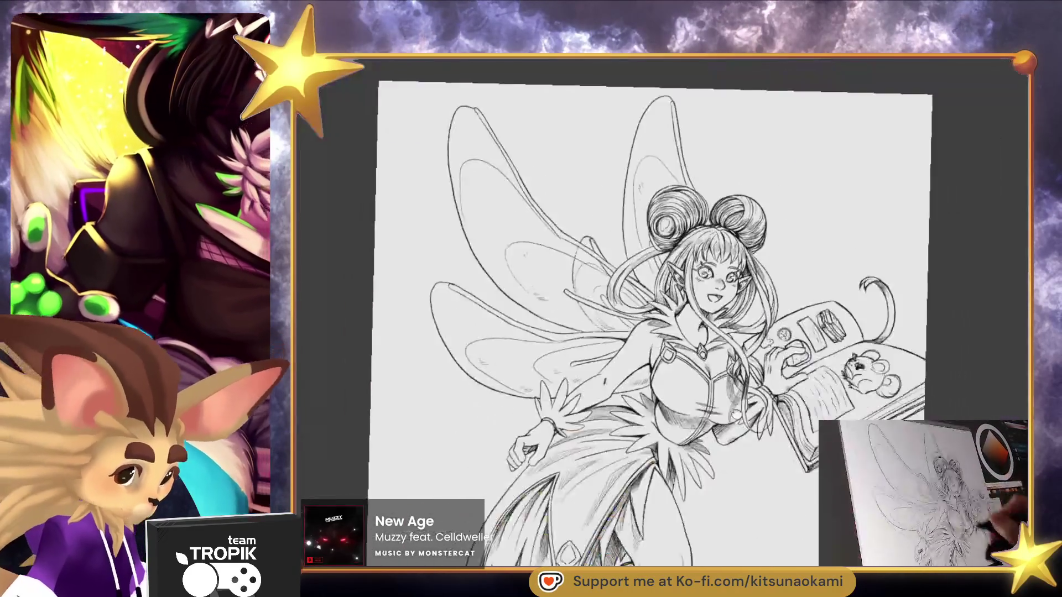
{"action": "left_click_drag", "start_coordinate": [753, 457], "coordinate": [778, 433]}
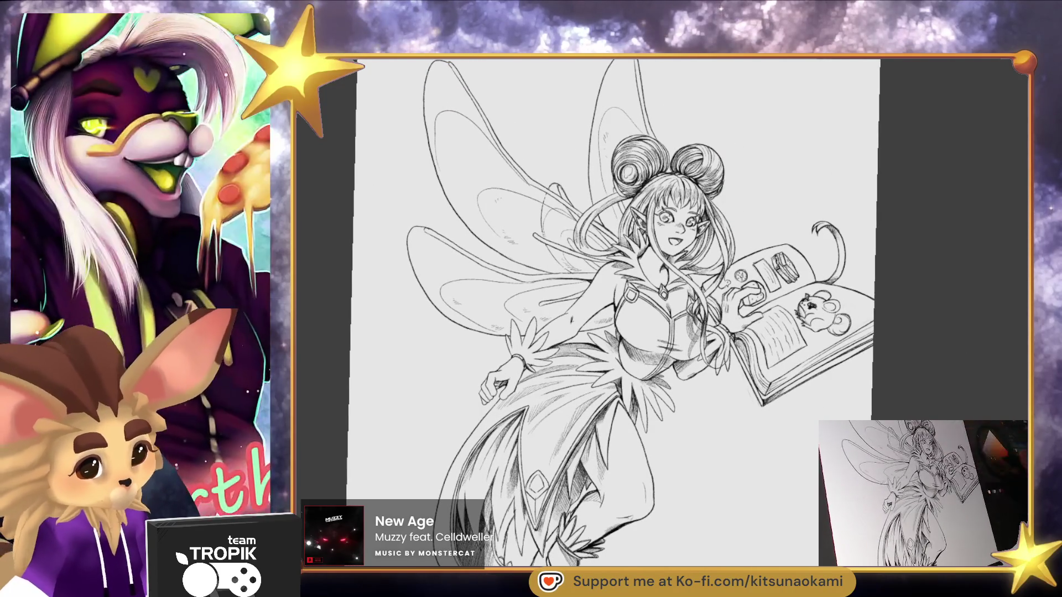
{"action": "scroll", "coordinate": [704, 346], "scroll_direction": "up", "scroll_amount": 5}
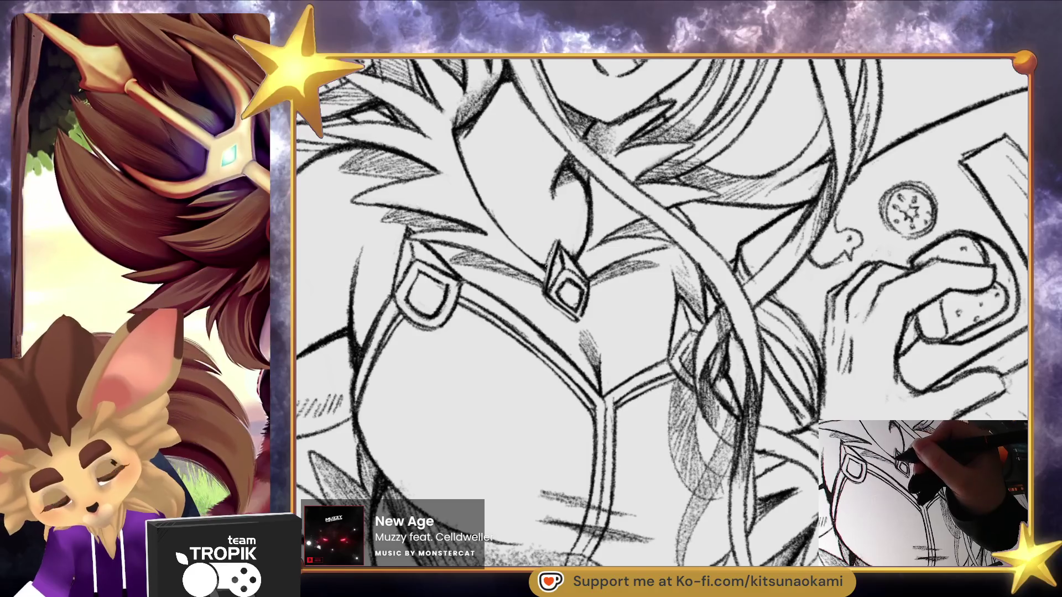
- Re-ink the chest gem's tips, the left strap loop outline and a line curving down from the gem
{"action": "left_click_drag", "start_coordinate": [560, 253], "coordinate": [549, 305]}
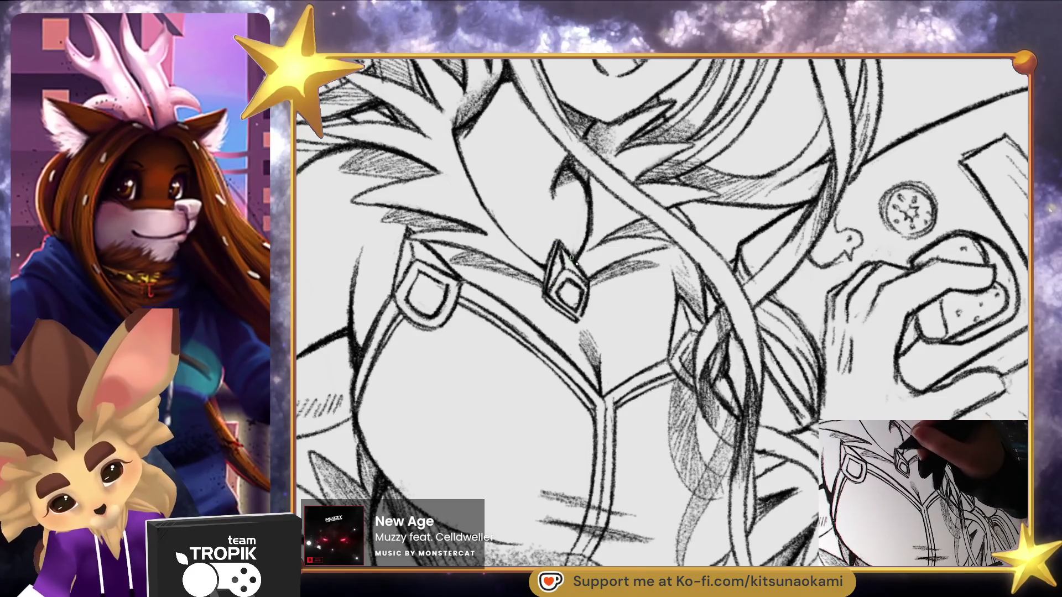
{"action": "scroll", "coordinate": [571, 258], "scroll_direction": "down", "scroll_amount": 3}
{"action": "scroll", "coordinate": [571, 257], "scroll_direction": "down", "scroll_amount": 2}
{"action": "scroll", "coordinate": [656, 128], "scroll_direction": "up", "scroll_amount": 5}
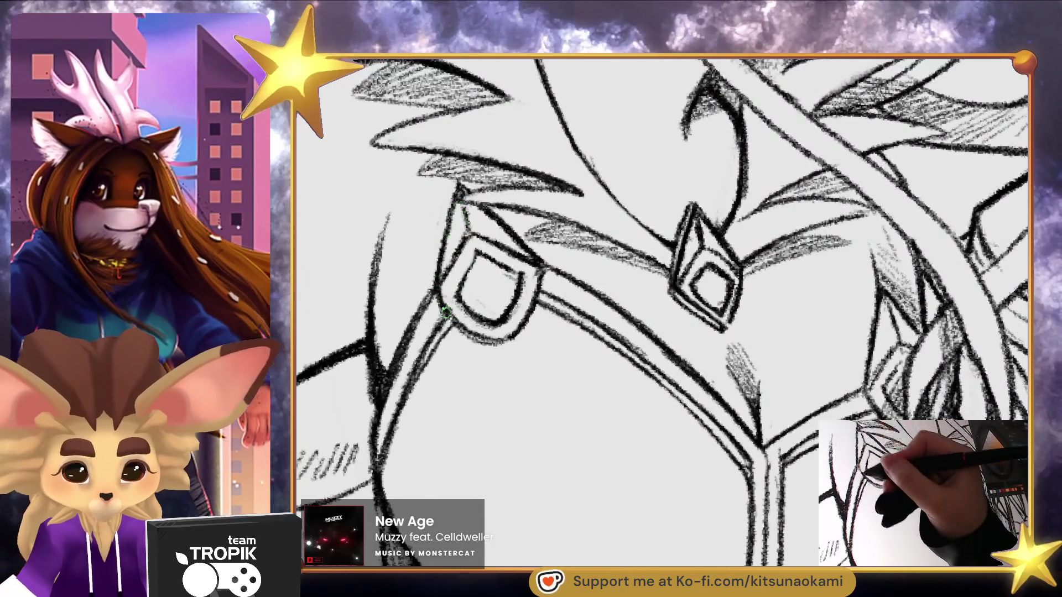
{"action": "mouse_move", "coordinate": [446, 313]}
{"action": "left_mouse_down"}
{"action": "mouse_move", "coordinate": [498, 346]}
{"action": "mouse_move", "coordinate": [541, 303]}
{"action": "mouse_move", "coordinate": [539, 267]}
{"action": "left_mouse_up"}
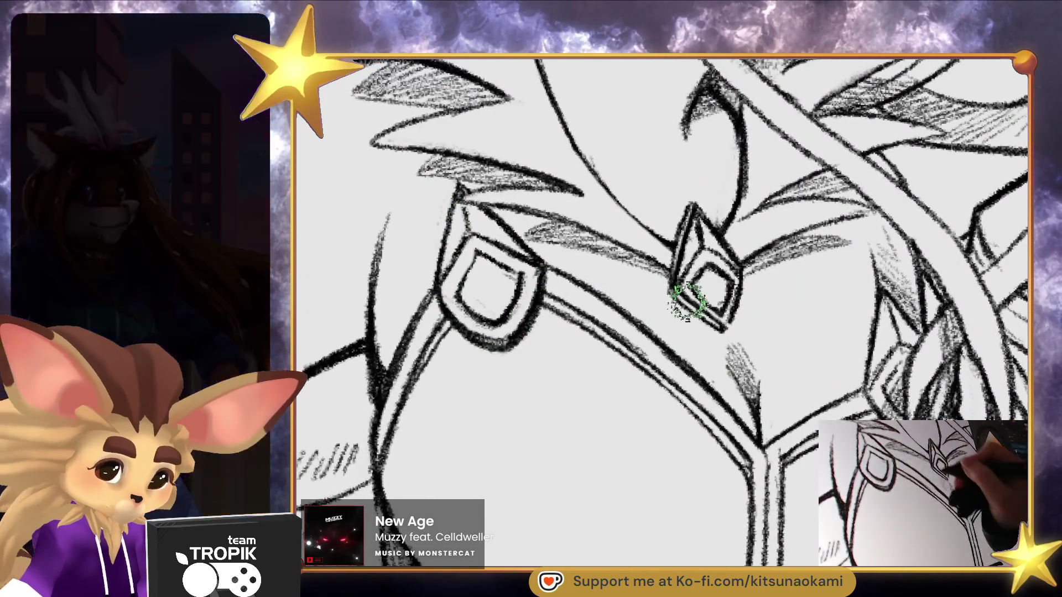
{"action": "left_click_drag", "start_coordinate": [687, 302], "coordinate": [492, 271]}
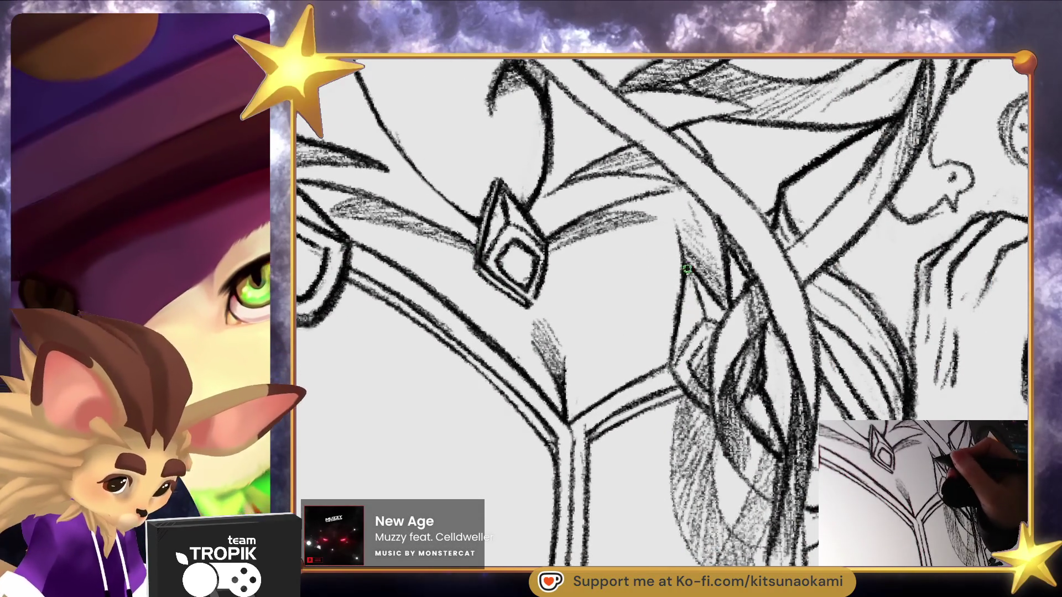
{"action": "mouse_move", "coordinate": [688, 269]}
{"action": "left_mouse_down"}
{"action": "mouse_move", "coordinate": [671, 351]}
{"action": "mouse_move", "coordinate": [683, 401]}
{"action": "mouse_move", "coordinate": [714, 425]}
{"action": "left_mouse_up"}
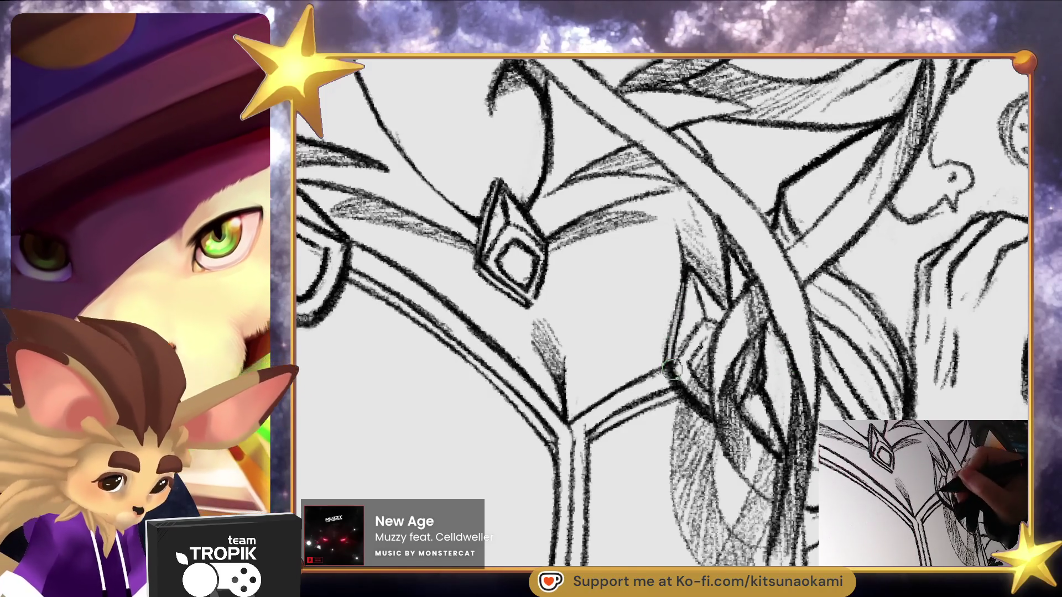
- Draw a pencil line along the chest strap, then rotate the view back to nearly upright
{"action": "left_click_drag", "start_coordinate": [282, 296], "coordinate": [468, 313]}
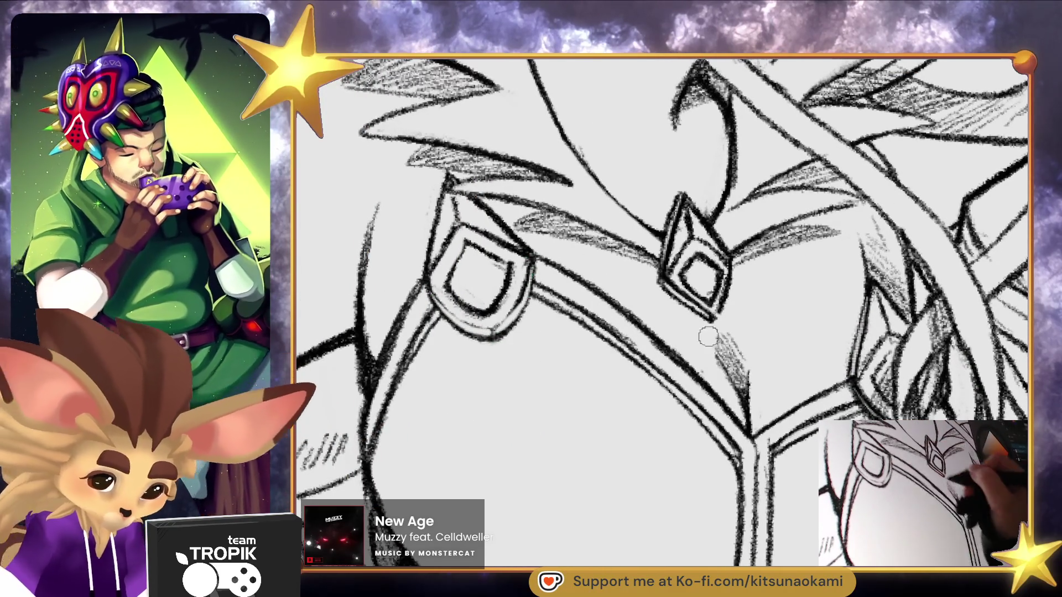
{"action": "scroll", "coordinate": [683, 468], "scroll_direction": "down", "scroll_amount": 2}
{"action": "scroll", "coordinate": [683, 468], "scroll_direction": "down", "scroll_amount": 5}
{"action": "mouse_move", "coordinate": [769, 514]}
{"action": "left_mouse_down"}
{"action": "mouse_move", "coordinate": [734, 456]}
{"action": "mouse_move", "coordinate": [757, 294]}
{"action": "mouse_move", "coordinate": [647, 421]}
{"action": "left_mouse_up"}
{"action": "scroll", "coordinate": [757, 294], "scroll_direction": "up", "scroll_amount": 5}
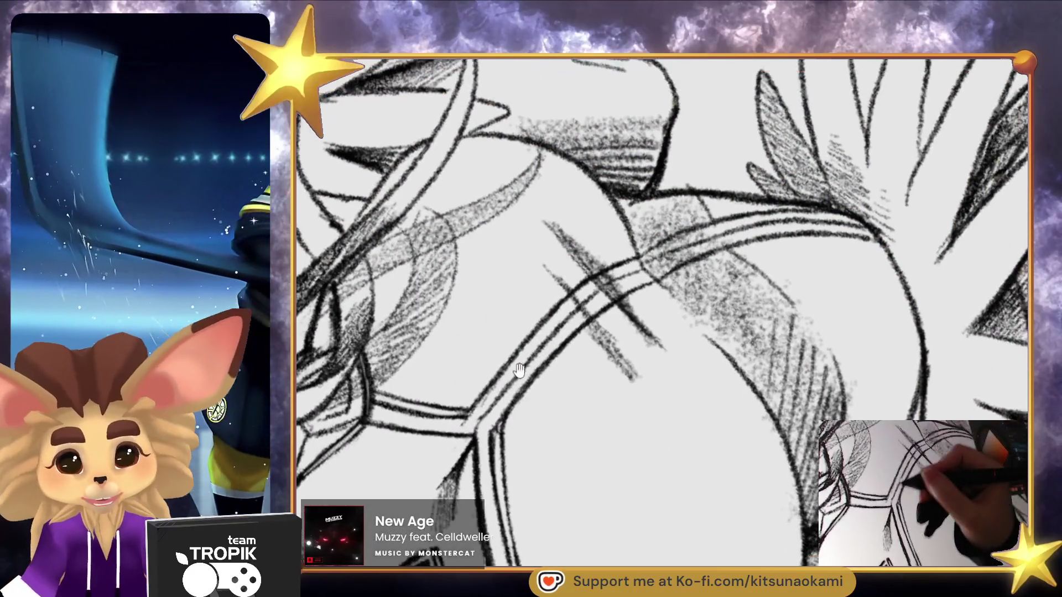
{"action": "left_click_drag", "start_coordinate": [562, 266], "coordinate": [515, 406]}
{"action": "mouse_move", "coordinate": [487, 445]}
{"action": "left_mouse_down"}
{"action": "mouse_move", "coordinate": [645, 293]}
{"action": "mouse_move", "coordinate": [880, 252]}
{"action": "left_mouse_up"}
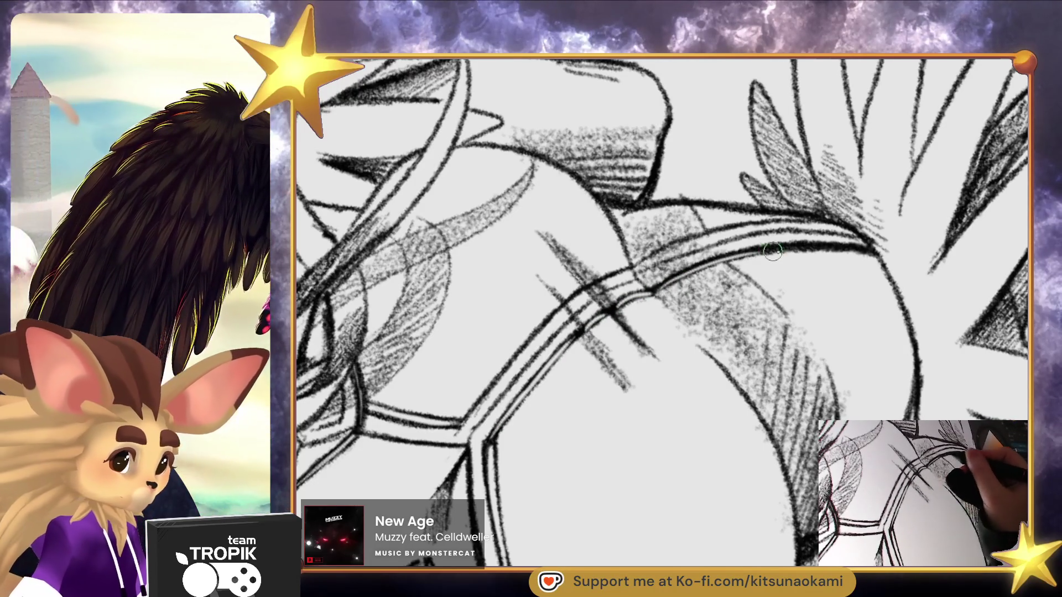
{"action": "scroll", "coordinate": [810, 429], "scroll_direction": "down", "scroll_amount": 5}
{"action": "left_click_drag", "start_coordinate": [809, 429], "coordinate": [802, 445]}
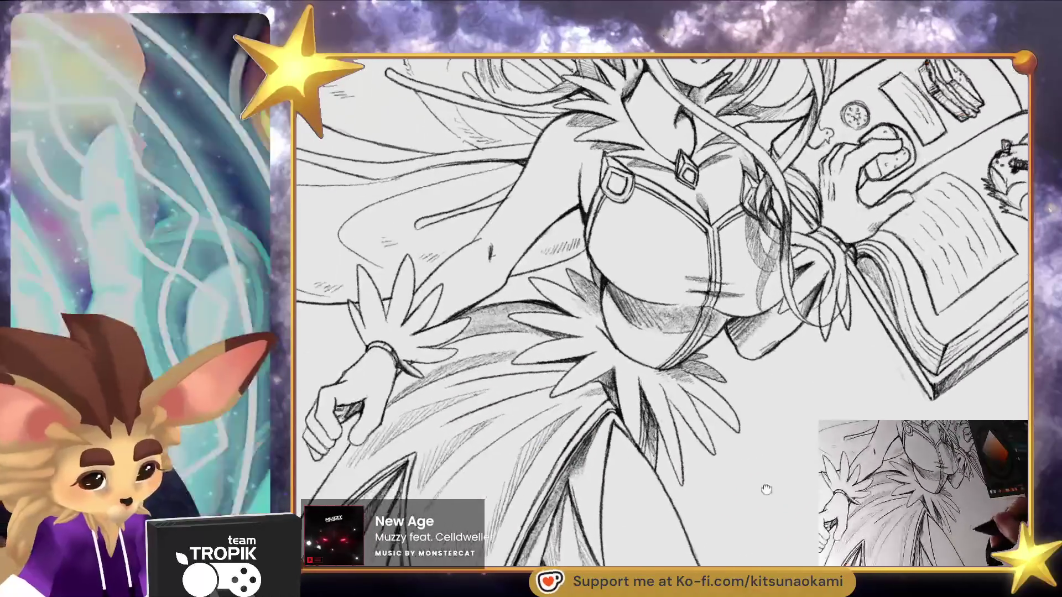
{"action": "scroll", "coordinate": [767, 476], "scroll_direction": "up", "scroll_amount": 3}
{"action": "scroll", "coordinate": [486, 355], "scroll_direction": "up", "scroll_amount": 3}
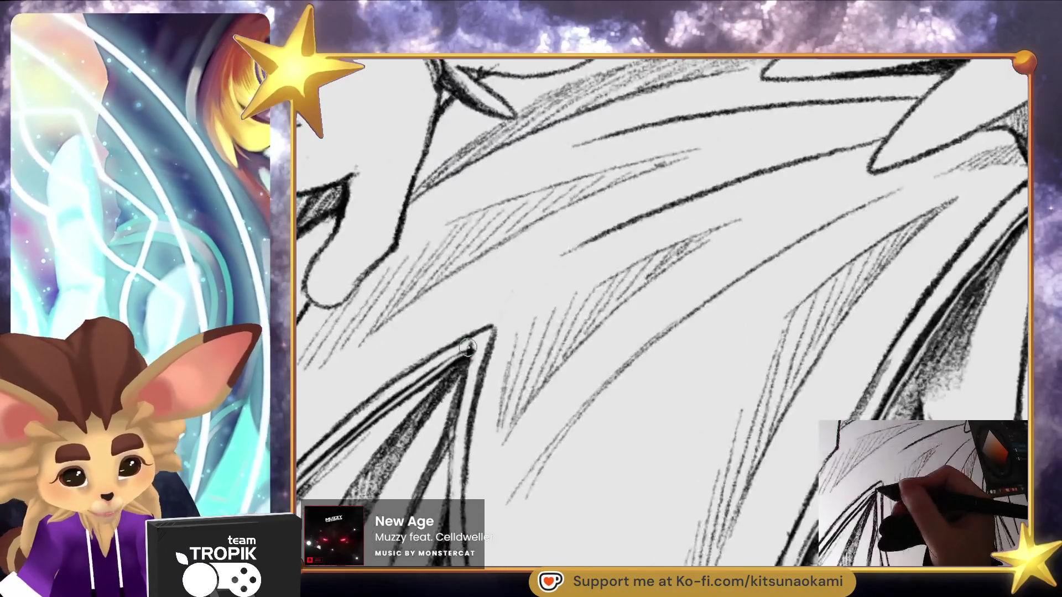
{"action": "scroll", "coordinate": [479, 345], "scroll_direction": "down", "scroll_amount": 5}
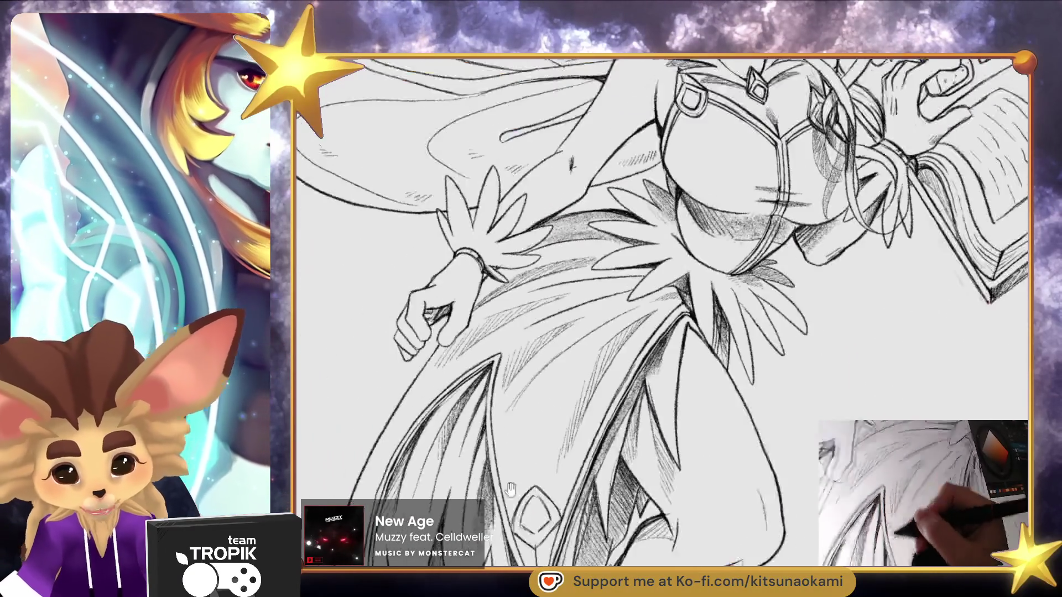
{"action": "left_click_drag", "start_coordinate": [774, 431], "coordinate": [775, 454]}
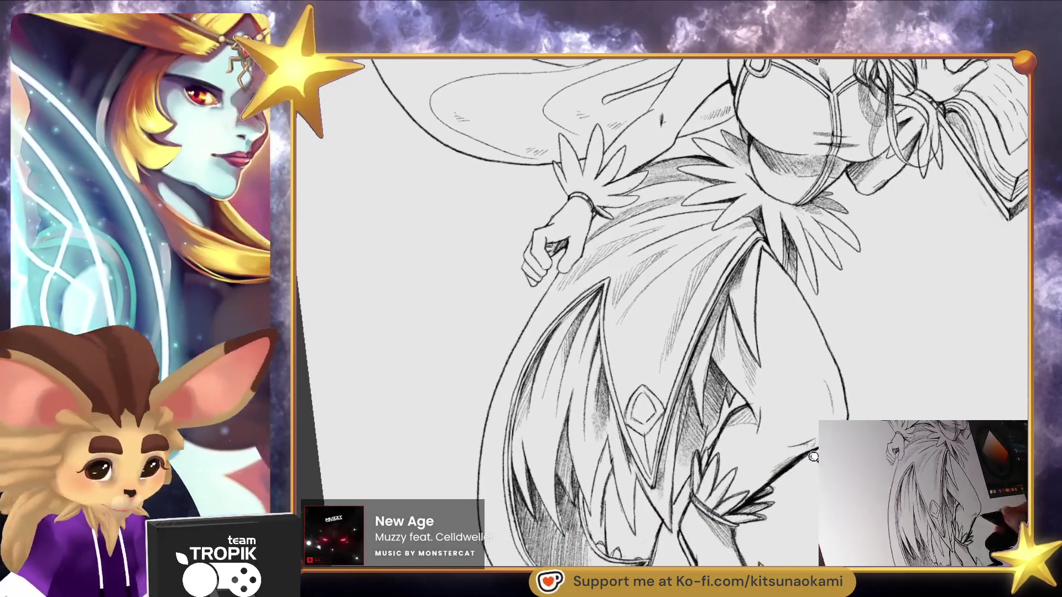
{"action": "scroll", "coordinate": [777, 456], "scroll_direction": "down", "scroll_amount": 2}
{"action": "scroll", "coordinate": [781, 461], "scroll_direction": "down", "scroll_amount": 3}
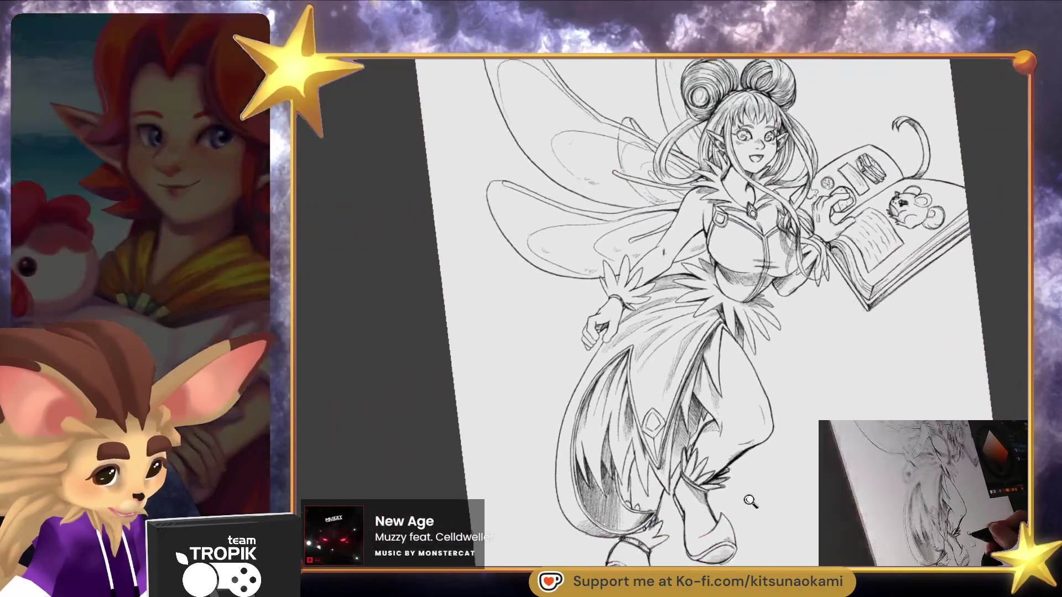
{"action": "scroll", "coordinate": [758, 483], "scroll_direction": "up", "scroll_amount": 3}
{"action": "scroll", "coordinate": [758, 483], "scroll_direction": "down", "scroll_amount": 4}
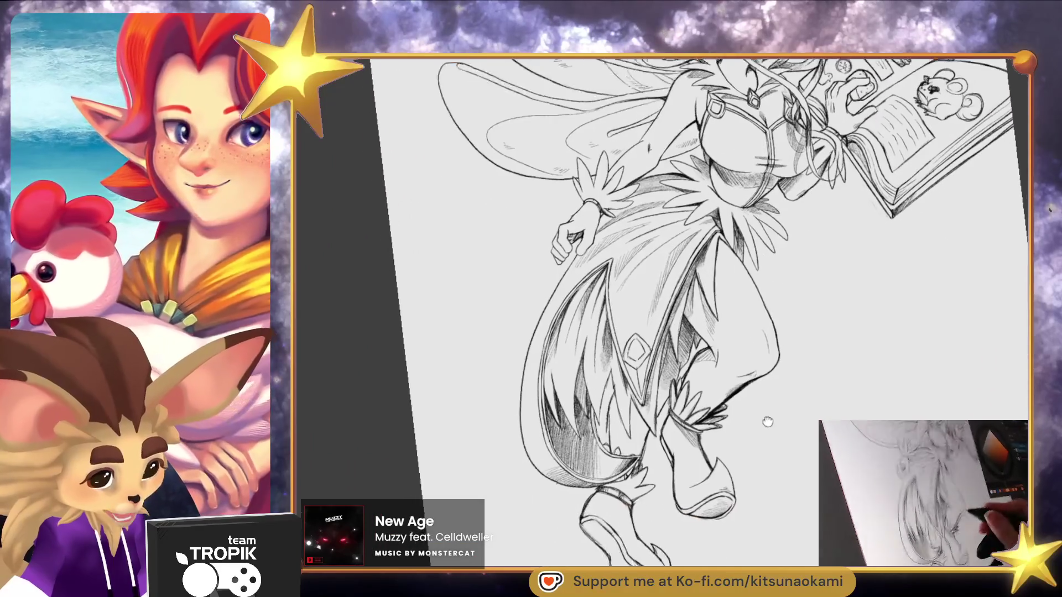
{"action": "left_click_drag", "start_coordinate": [765, 446], "coordinate": [789, 502]}
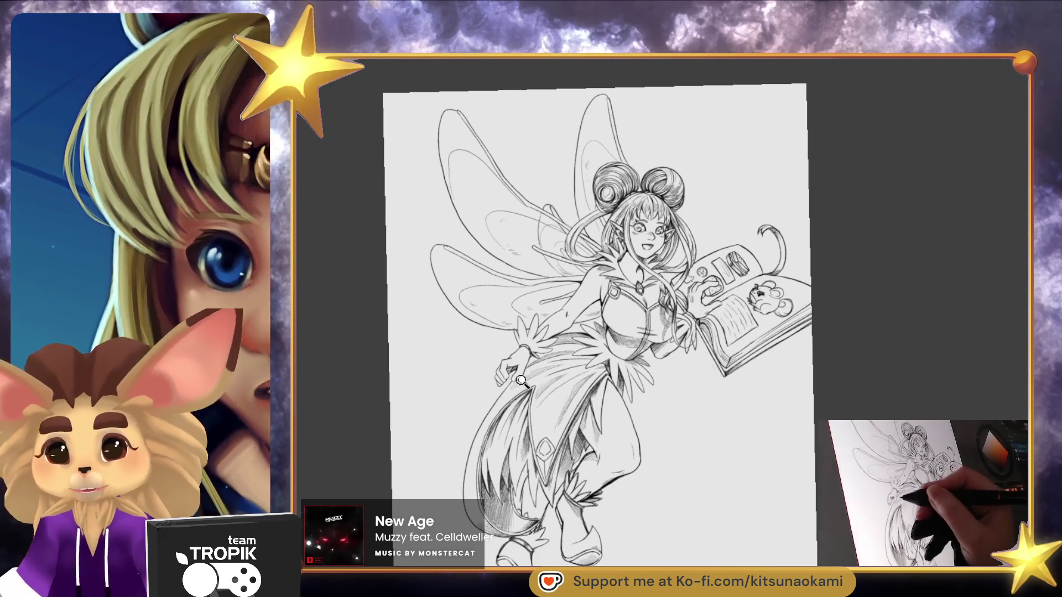
{"action": "scroll", "coordinate": [536, 369], "scroll_direction": "up", "scroll_amount": 5}
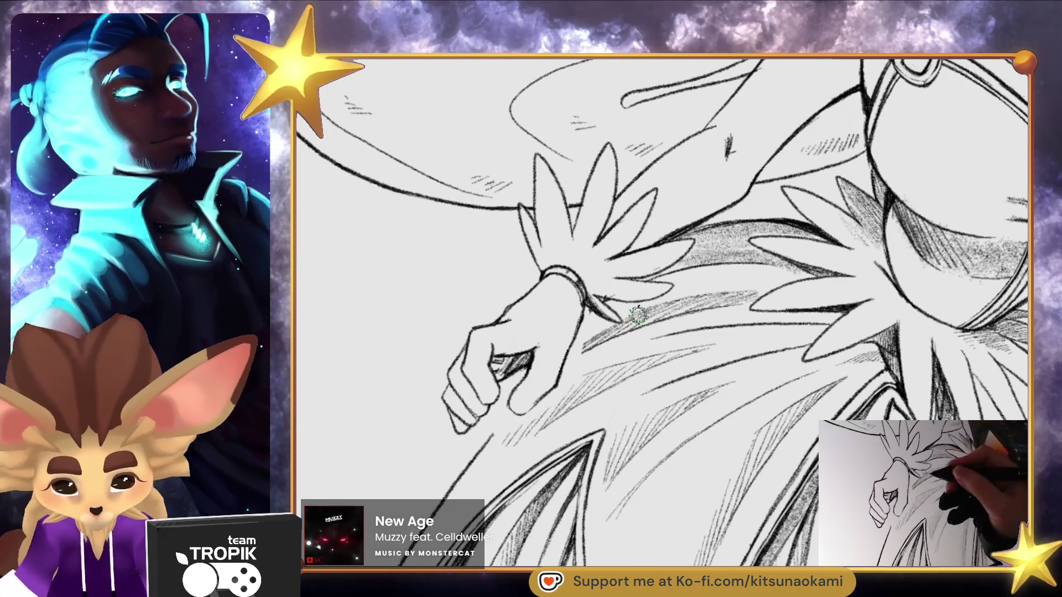
- Lasso the lower hand, stretch it slightly downward, shift it left, confirm and deselect
{"action": "left_click_drag", "start_coordinate": [582, 293], "coordinate": [568, 387]}
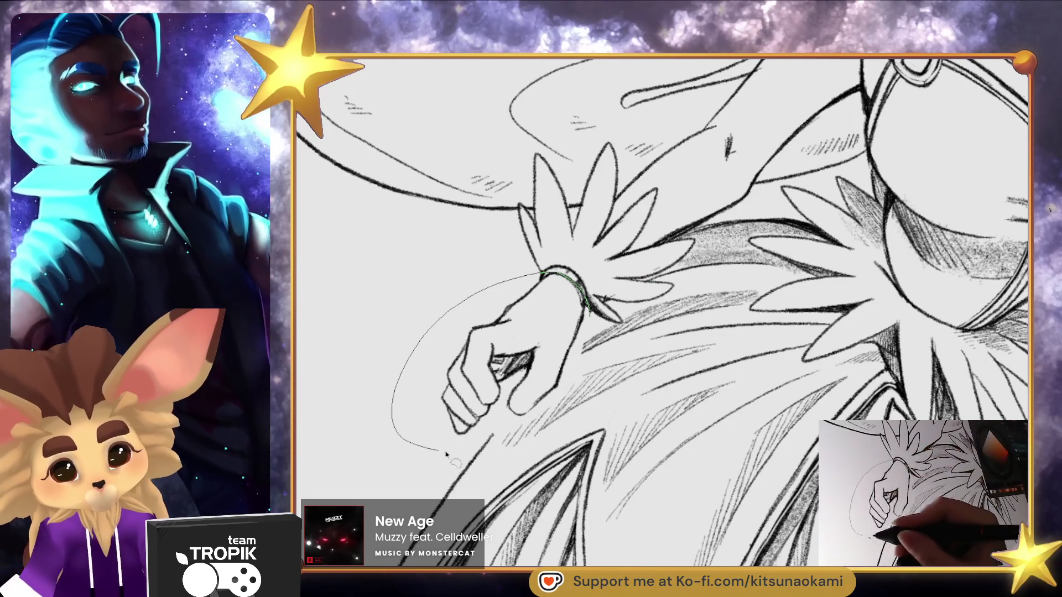
{"action": "key", "text": "ctrl+t"}
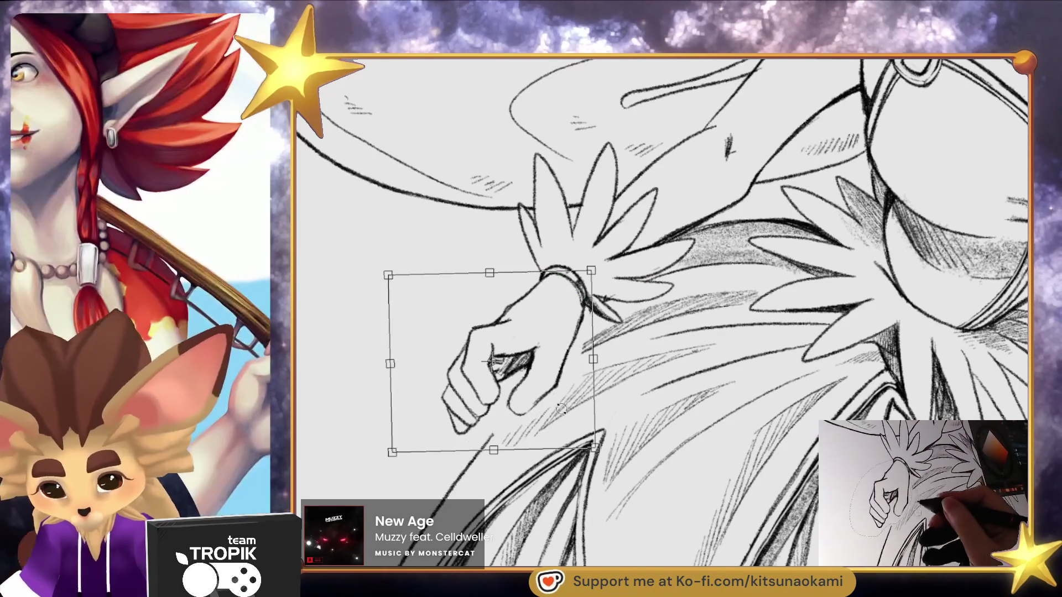
{"action": "left_click_drag", "start_coordinate": [491, 451], "coordinate": [489, 480]}
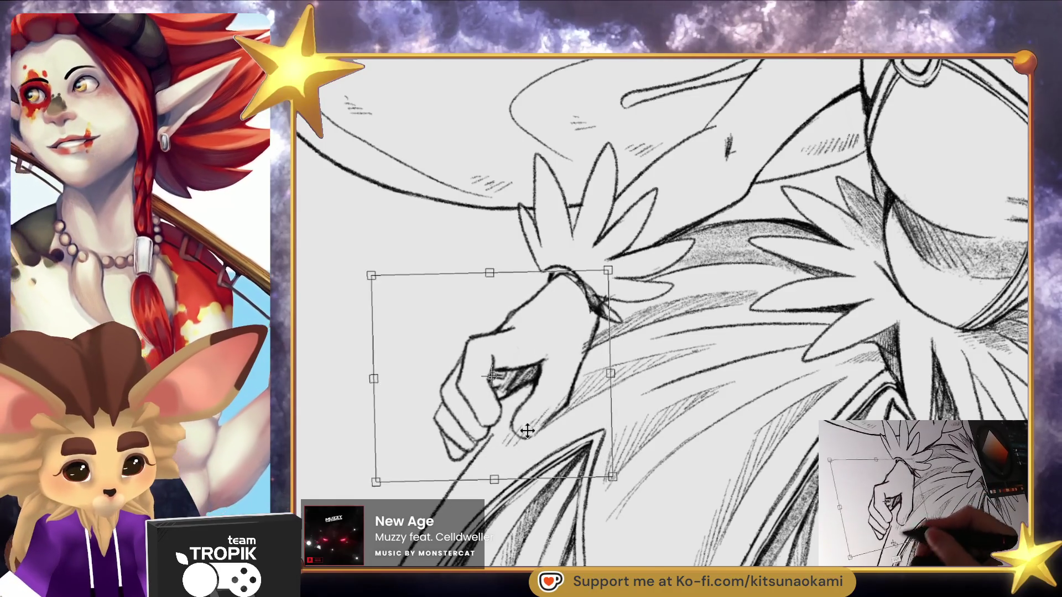
{"action": "left_click_drag", "start_coordinate": [534, 430], "coordinate": [512, 428]}
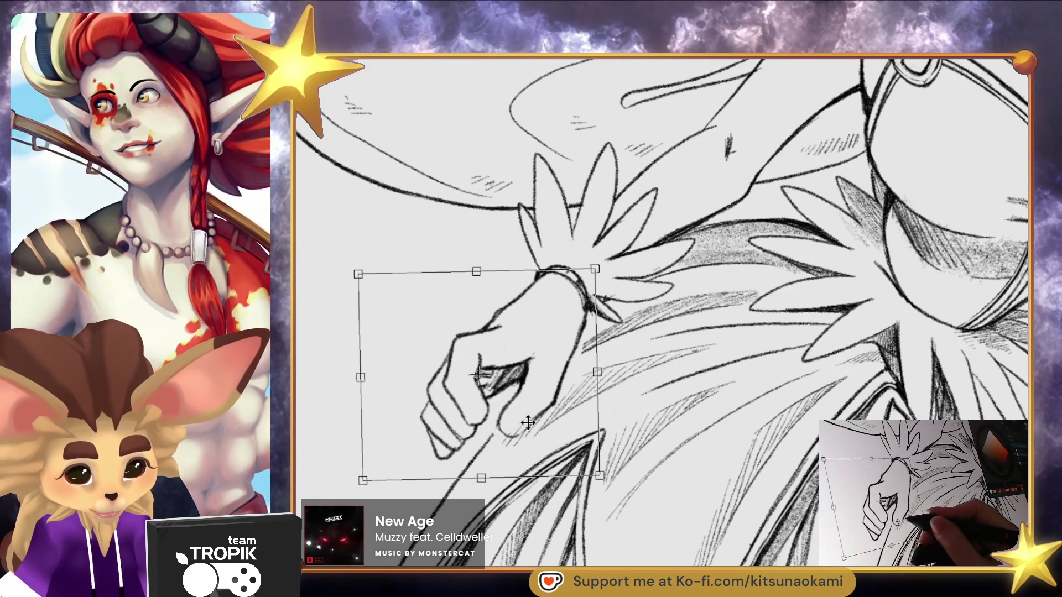
{"action": "key", "text": "Return"}
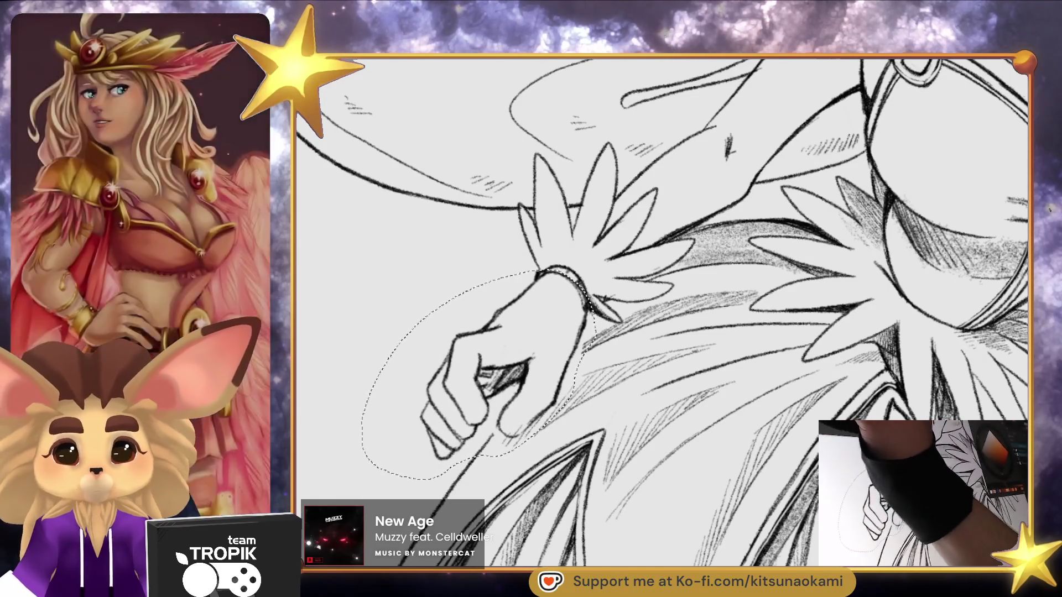
{"action": "key", "text": "ctrl+d"}
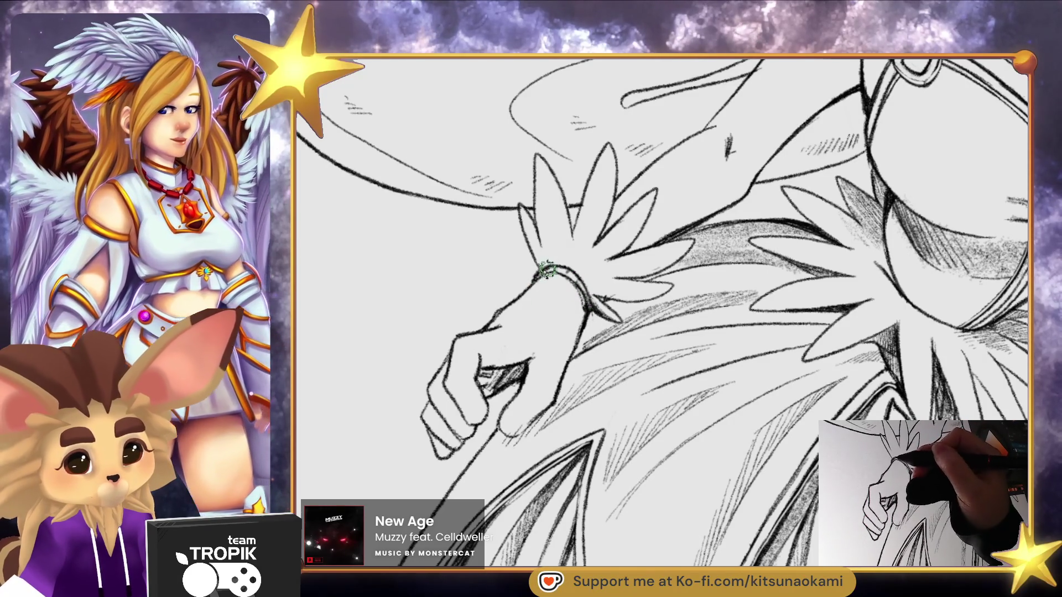
{"action": "key", "text": "ctrl+0"}
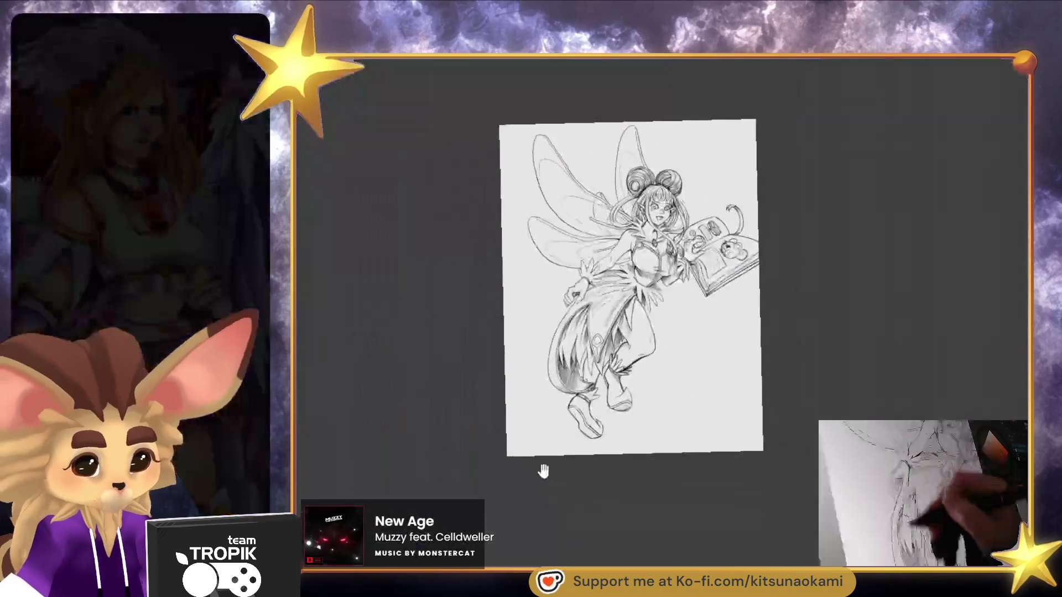
{"action": "left_click_drag", "start_coordinate": [541, 467], "coordinate": [811, 461]}
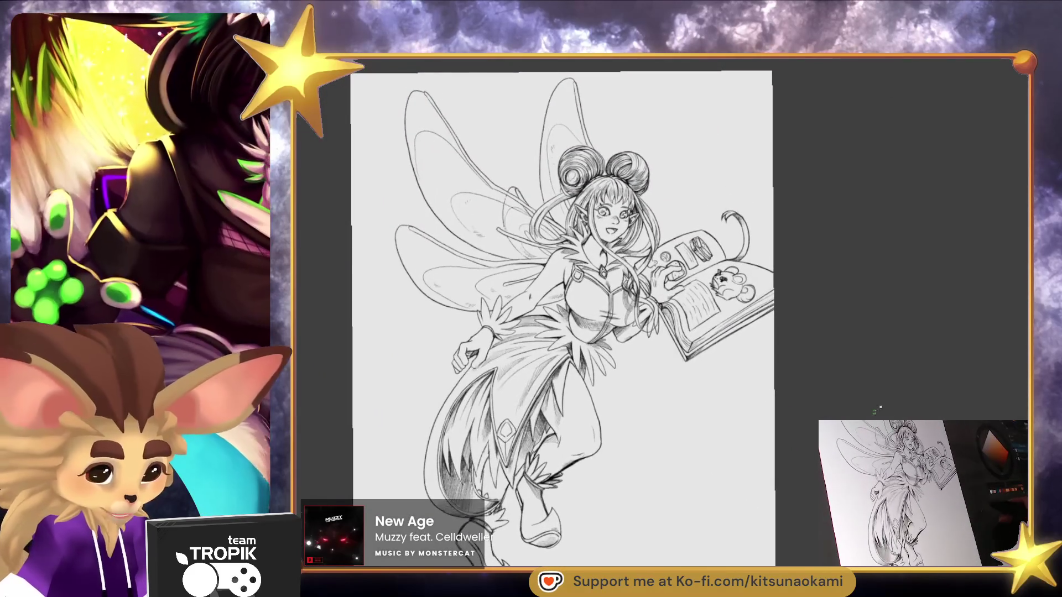